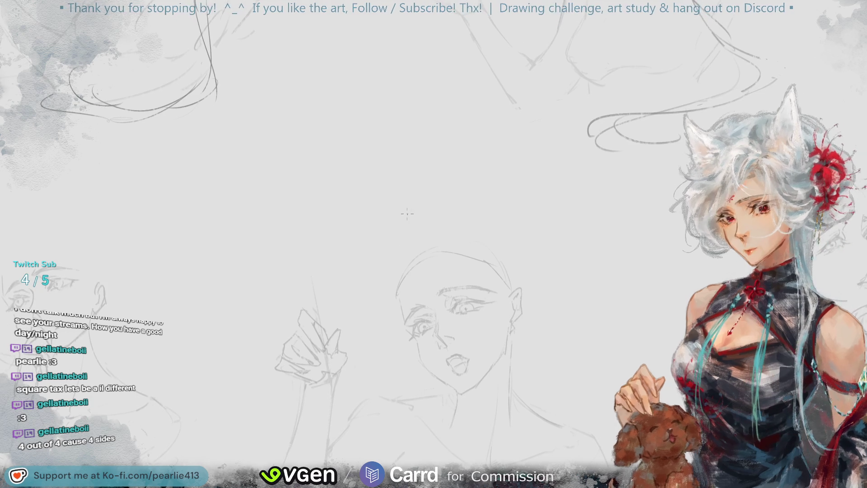
- Sketch hair strokes down and across the head's forehead, undoing one curved line
drag(430, 239, 420, 296)
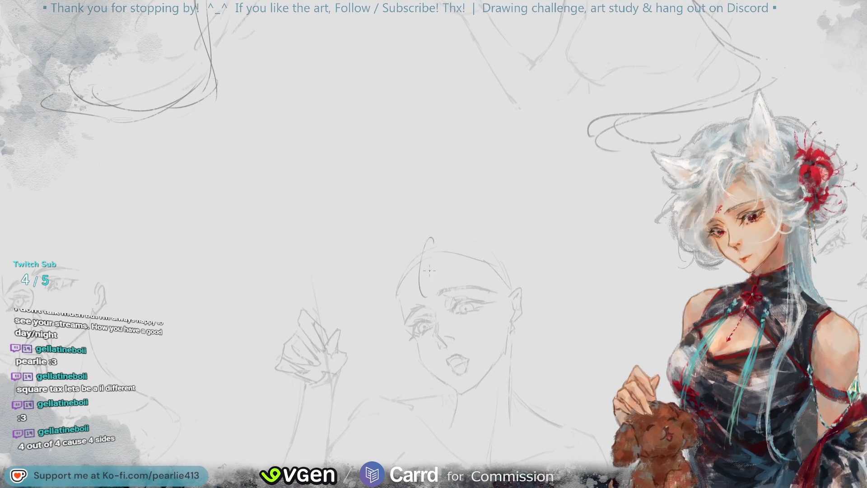
drag(414, 245, 442, 224)
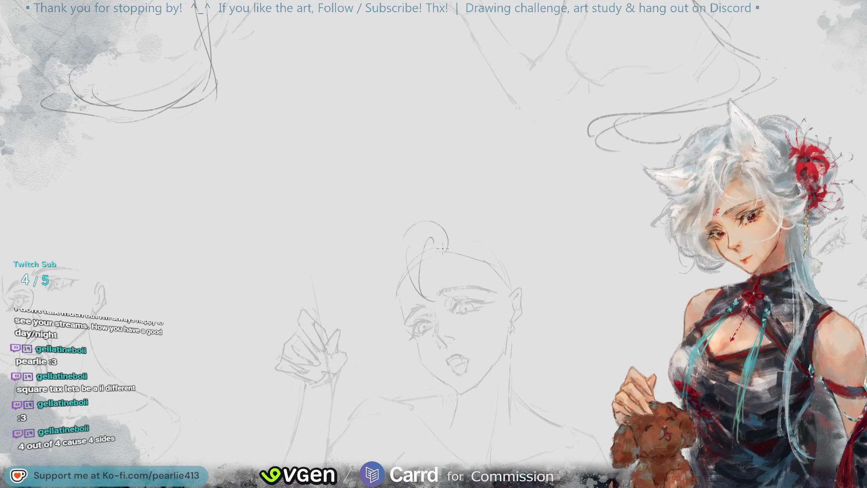
key(ctrl+z)
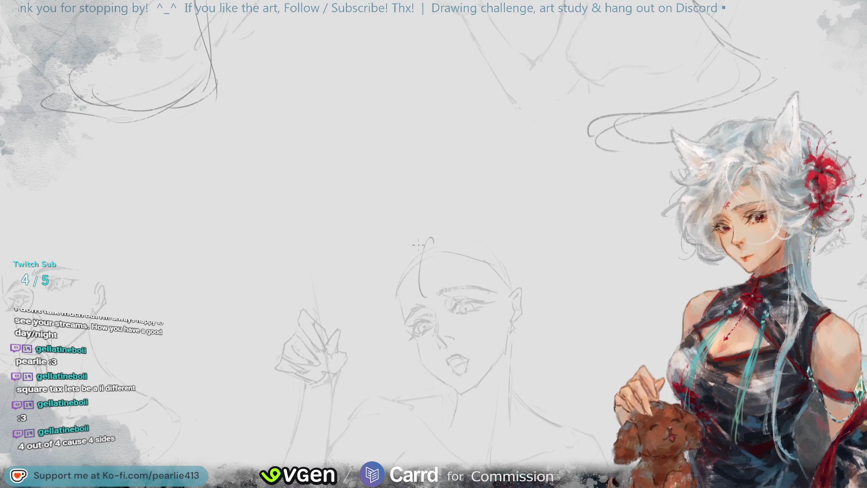
drag(417, 231, 426, 294)
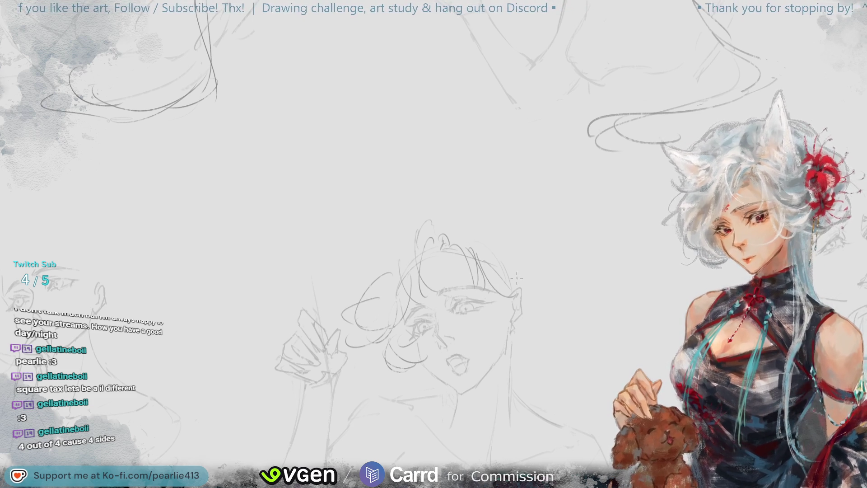
- Try curl and arc strokes above the head, undo them, and add a stroke left of the head
drag(479, 235, 527, 265)
key(ctrl+z)
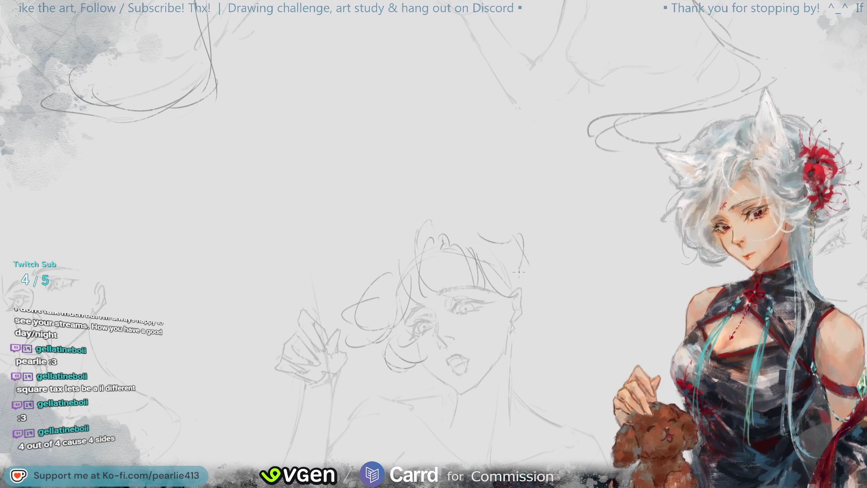
drag(501, 231, 535, 285)
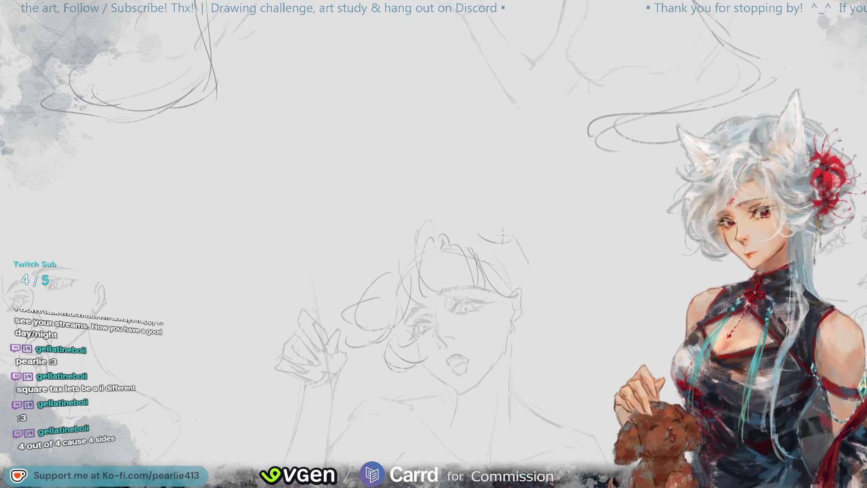
key(ctrl+z)
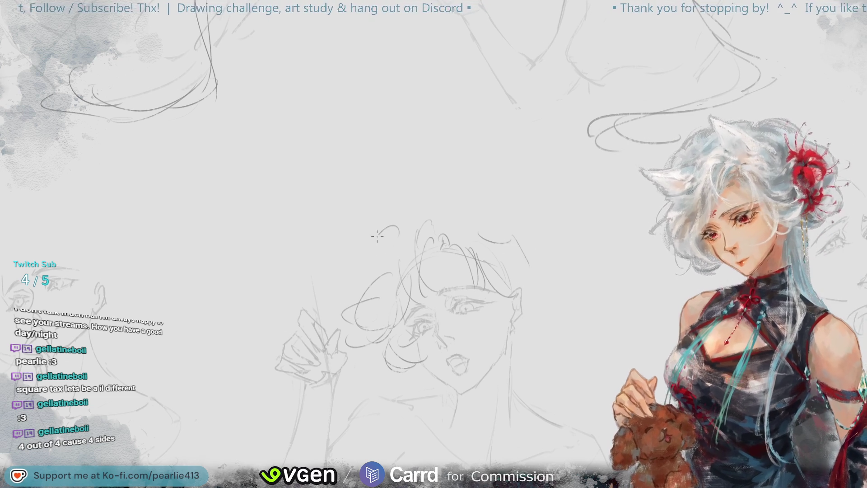
drag(398, 230, 380, 272)
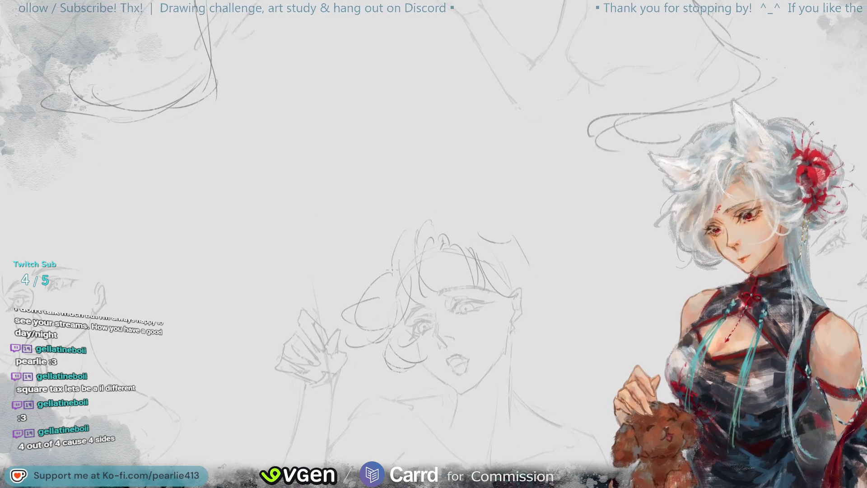
scroll(390, 262, up, 5)
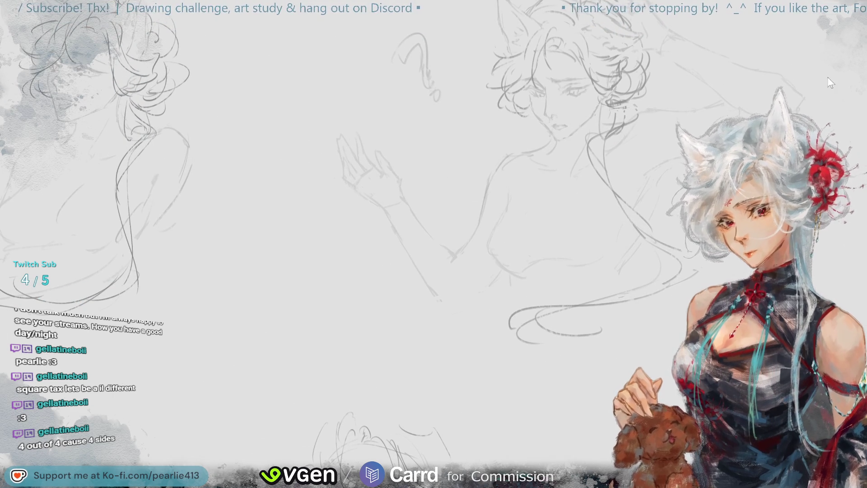
scroll(818, 60, left, 3)
scroll(817, 60, down, 2)
scroll(609, 102, down, 2)
scroll(500, 127, down, 2)
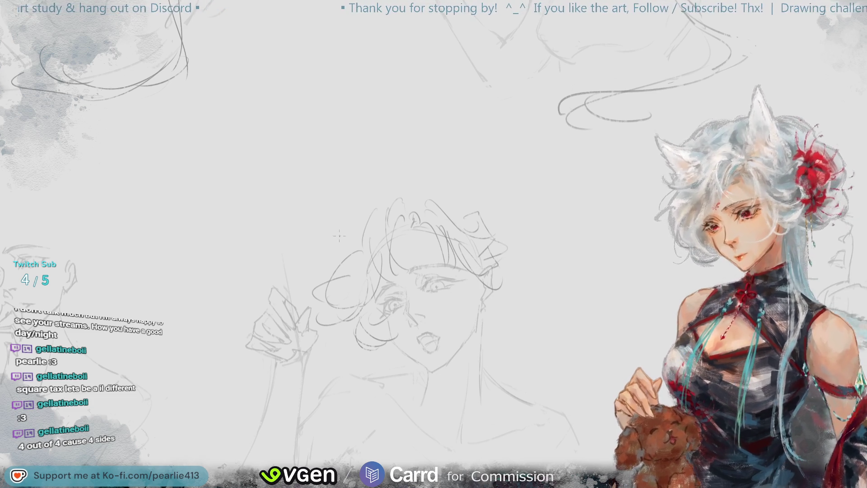
key(ctrl+0)
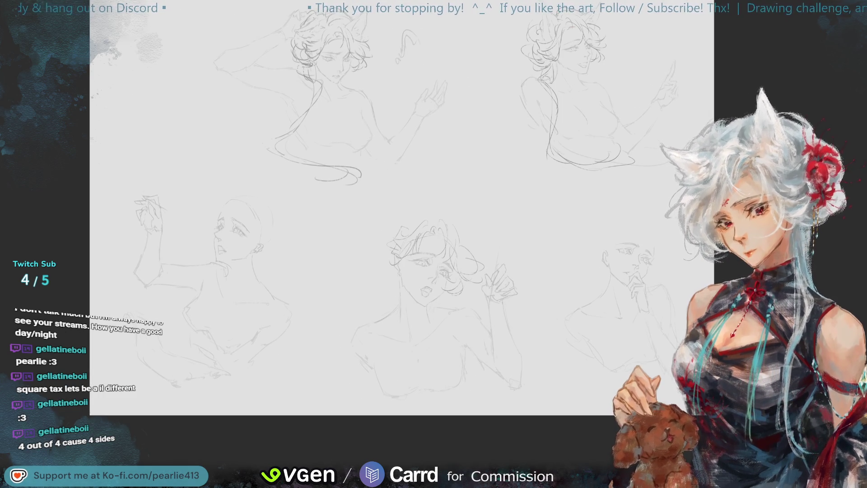
scroll(390, 238, up, 1)
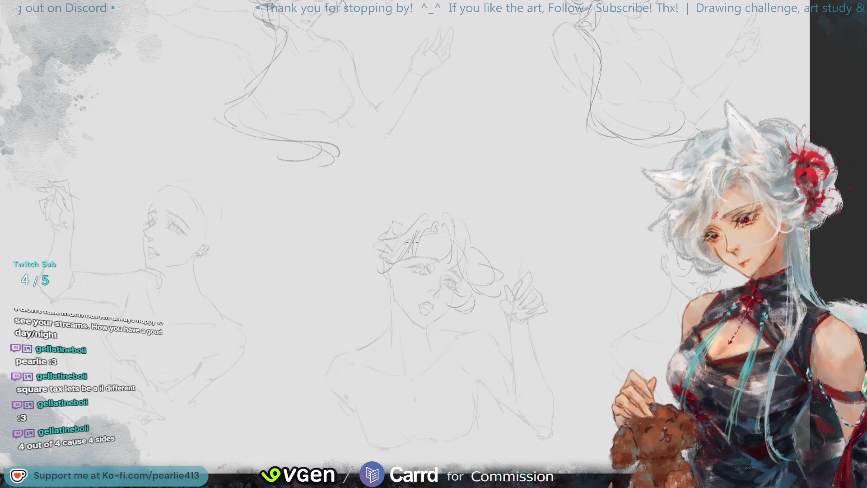
- Mirror the canvas view horizontally and pan the sheet to frame the studies
drag(848, 47, 837, 36)
key(m)
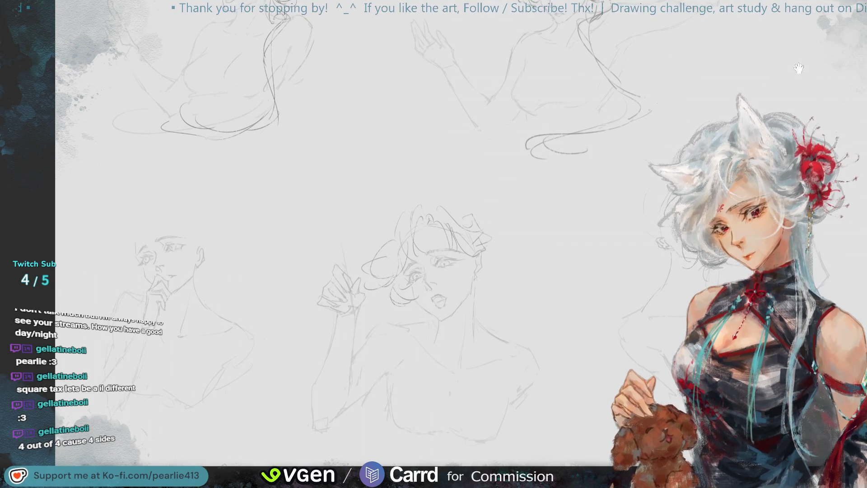
drag(838, 37, 830, 36)
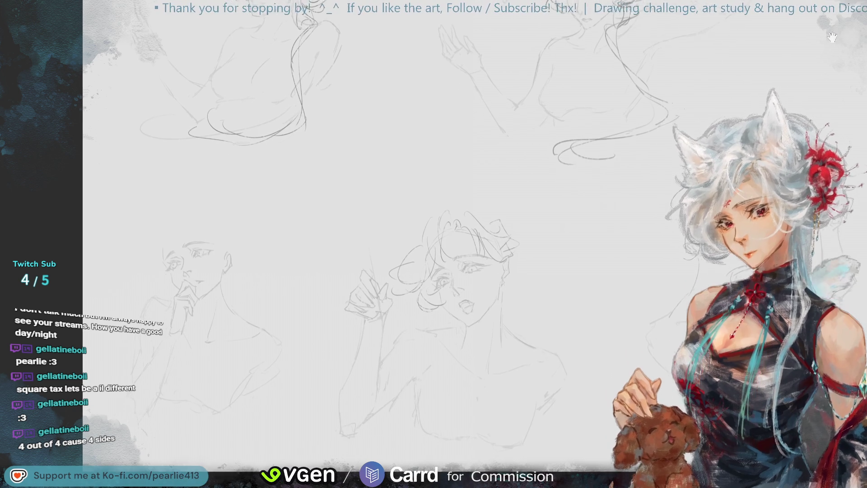
drag(780, 59, 827, 33)
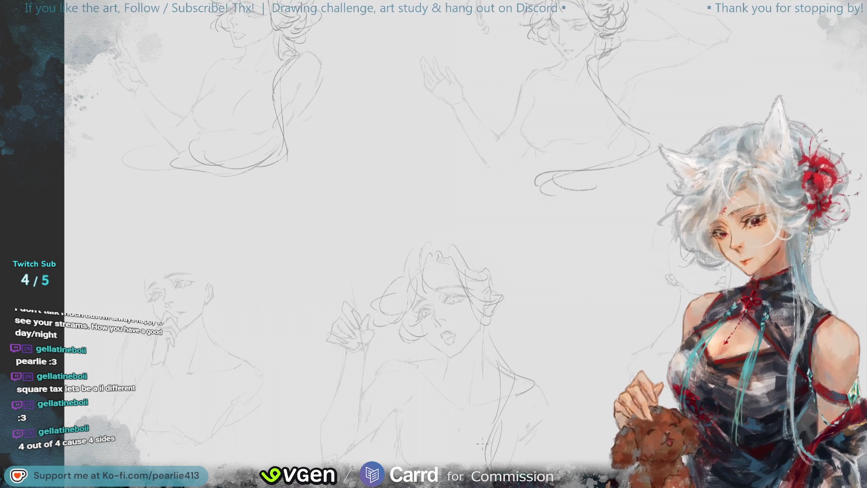
scroll(360, 244, down, 2)
scroll(358, 244, up, 1)
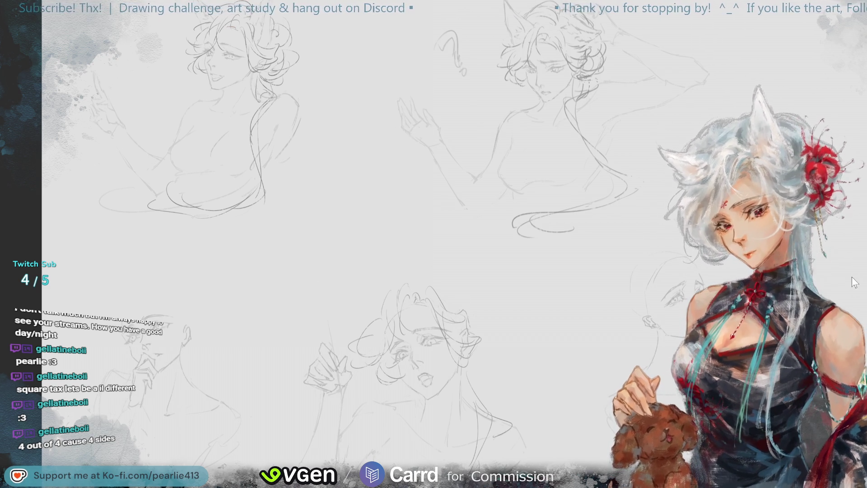
- Zoom and pan the sheet to centre the face sketch for drawing
key(ctrl+plus)
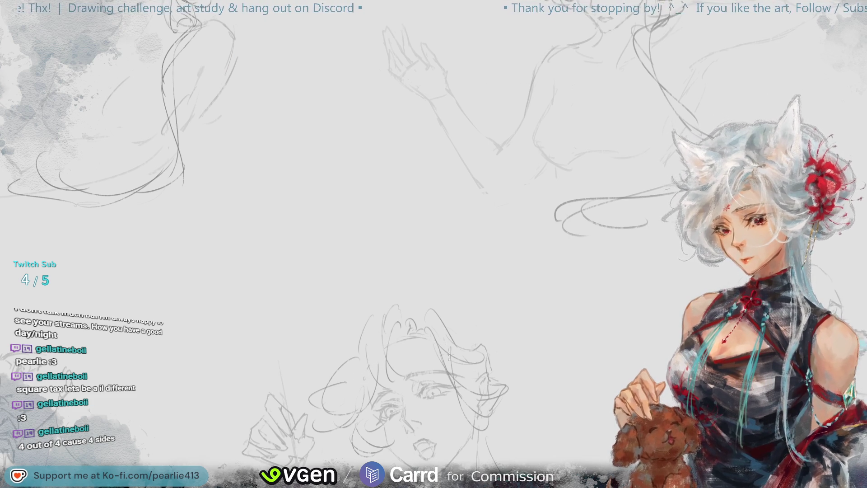
key(ctrl+0)
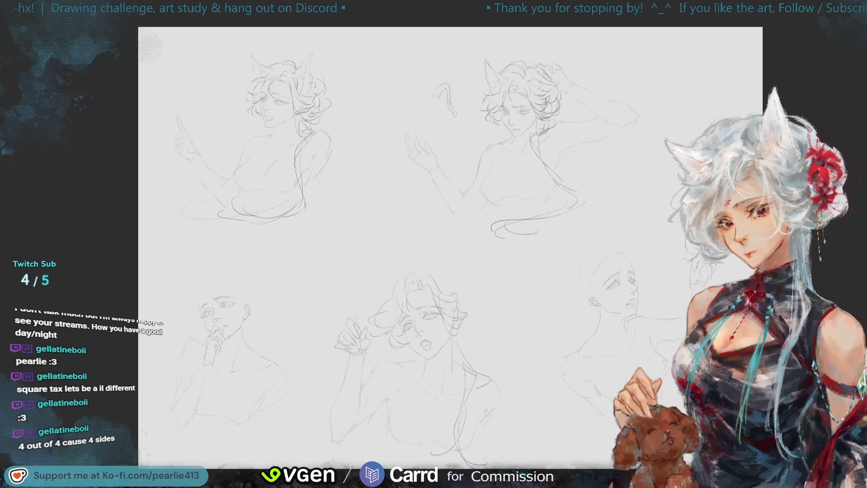
key(ctrl+plus)
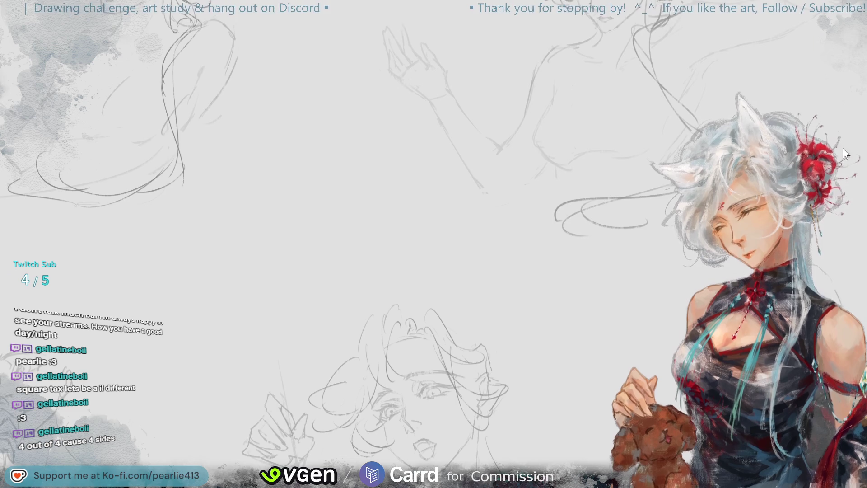
scroll(504, 180, down, 3)
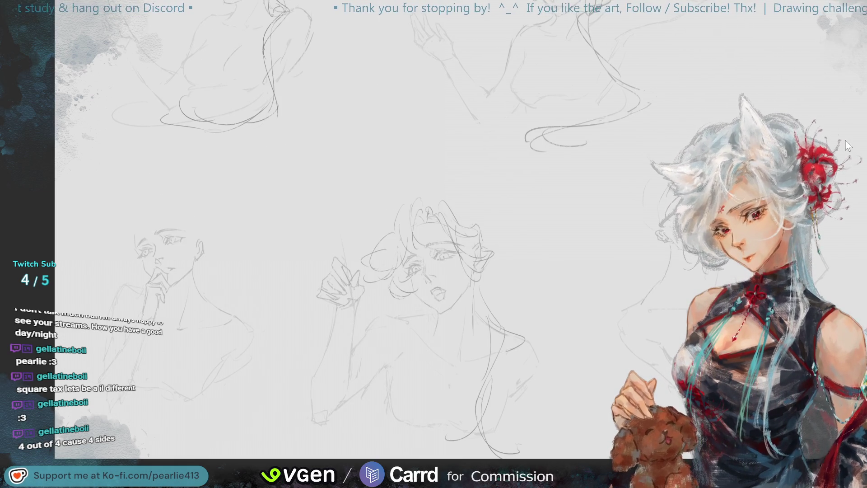
drag(846, 144, 812, 259)
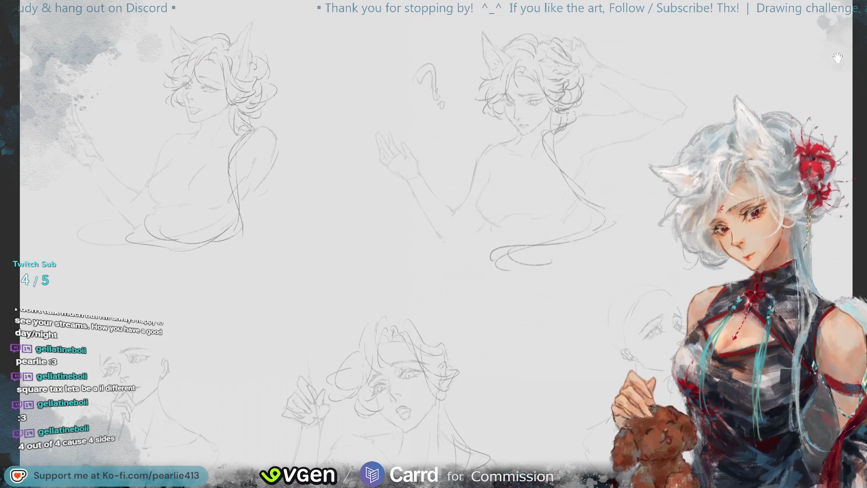
drag(837, 58, 853, 4)
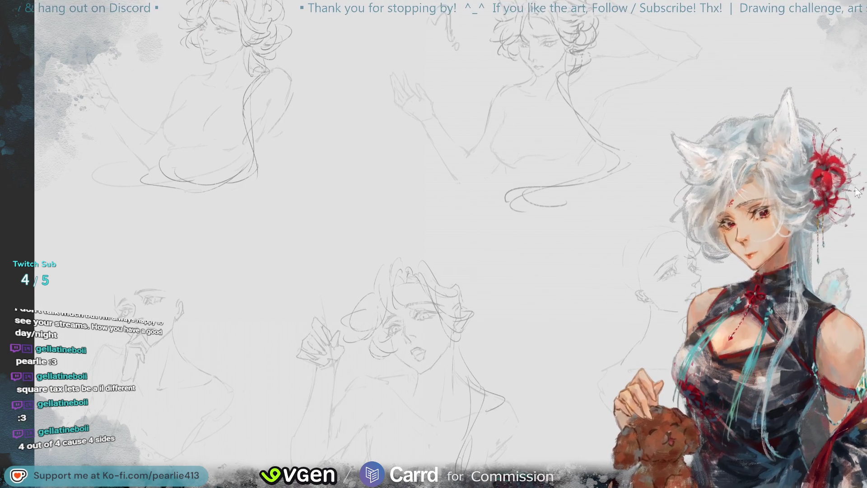
drag(857, 192, 832, 107)
scroll(832, 106, up, 2)
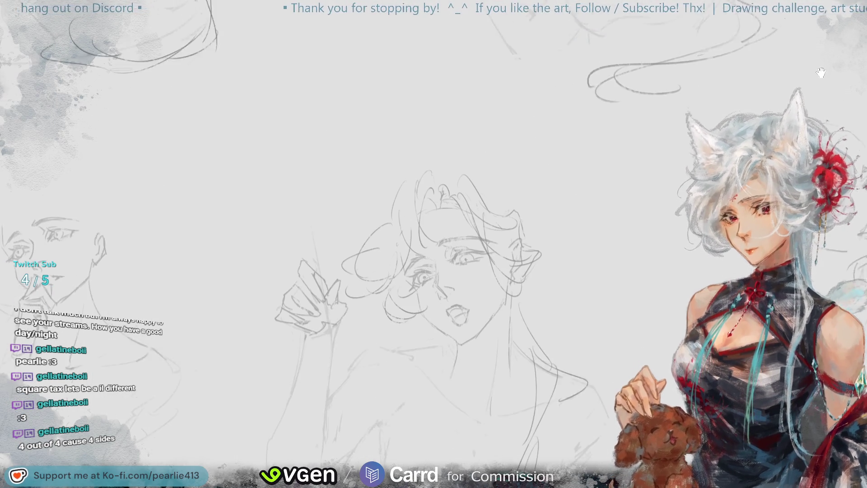
drag(821, 73, 838, 5)
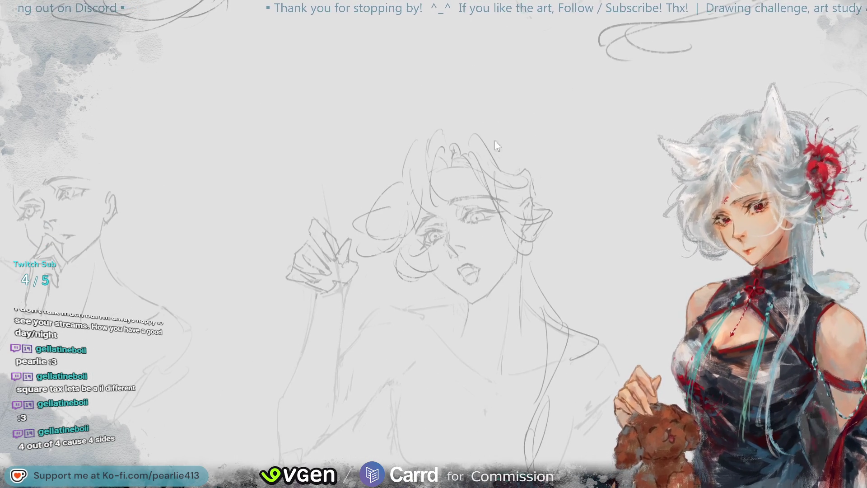
- Draw a pointed ear above the hair, undo it, redraw it atop the head, then mirror to check
drag(488, 149, 519, 166)
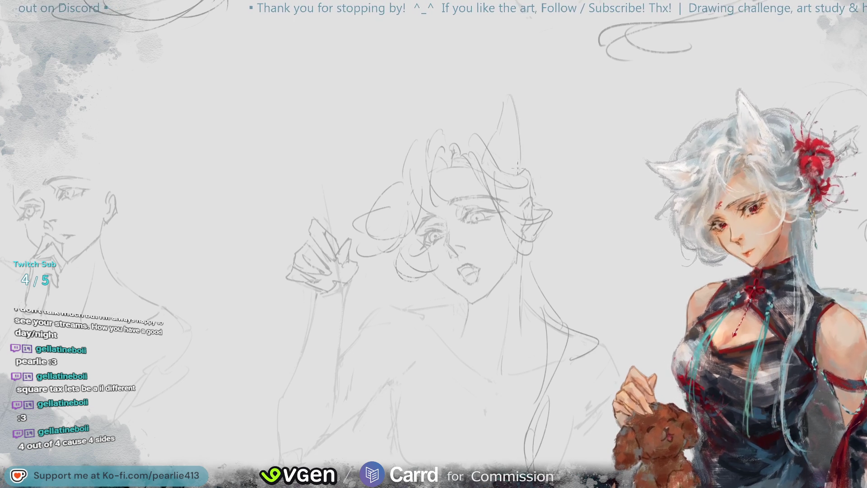
key(ctrl+z)
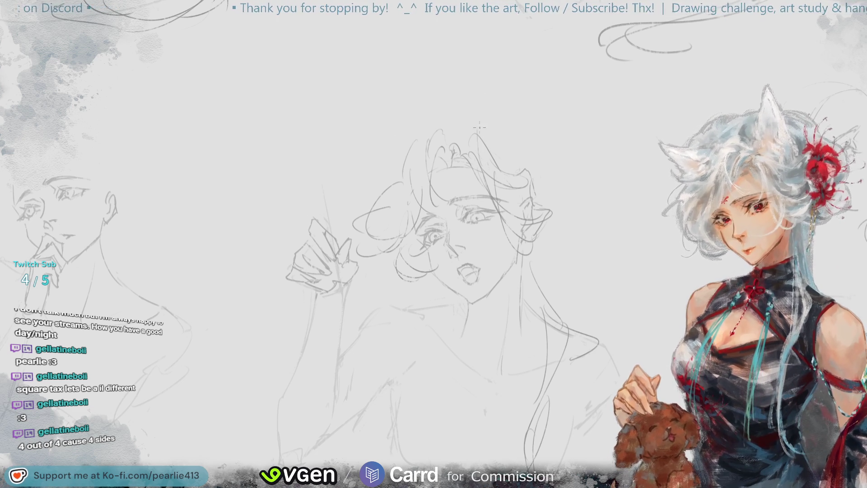
mouse_move(478, 130)
mouse_down()
mouse_move(479, 106)
mouse_move(518, 179)
mouse_up()
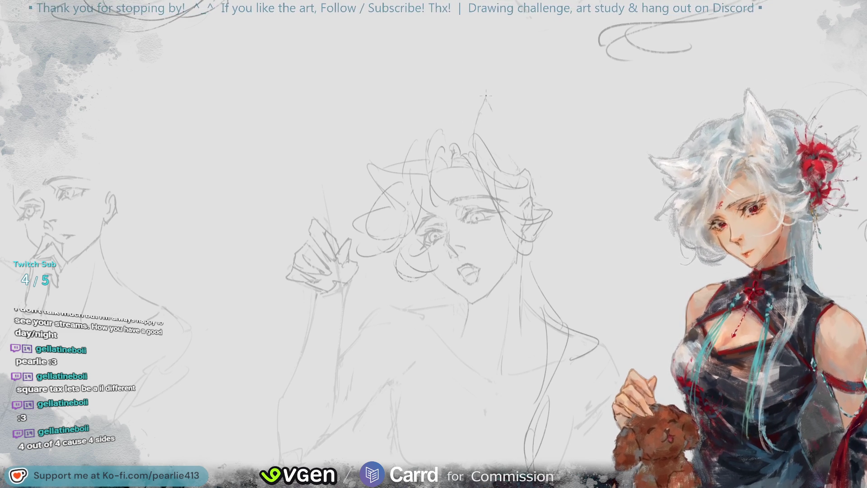
drag(475, 139, 483, 95)
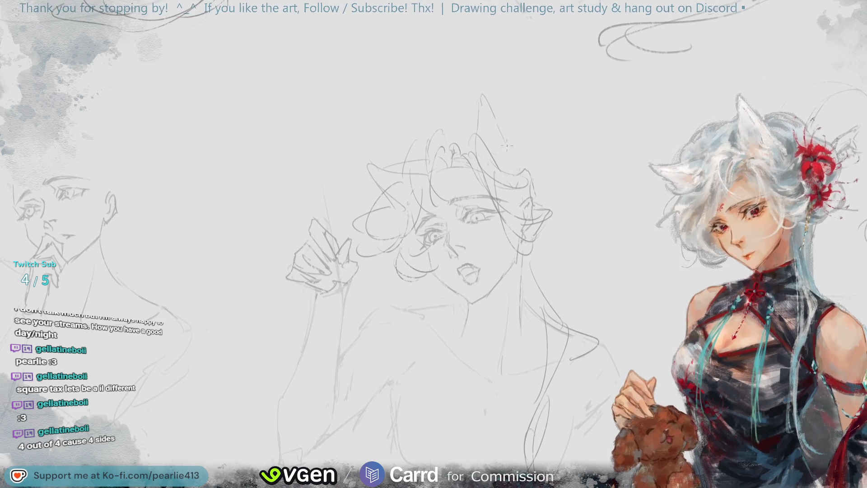
key(m)
key(minus)
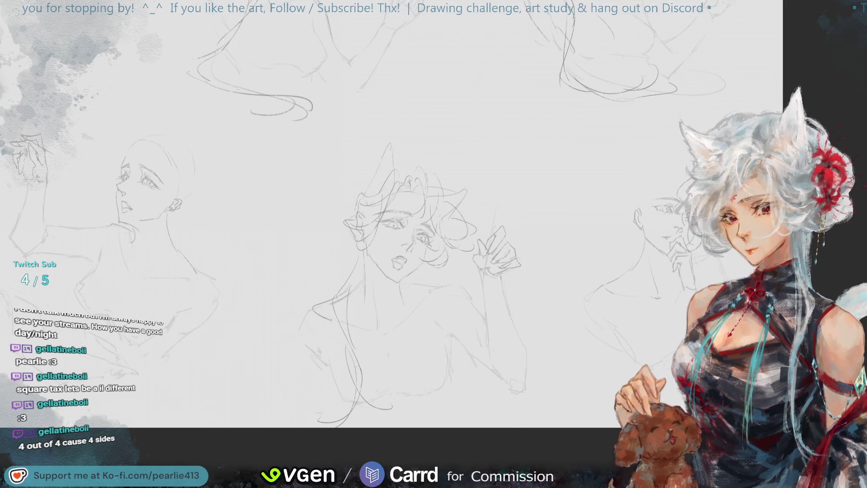
key(m)
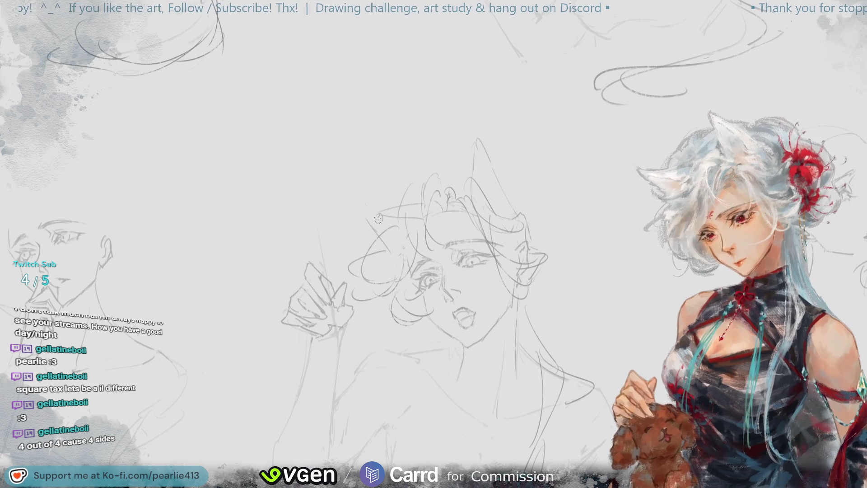
drag(358, 204, 373, 215)
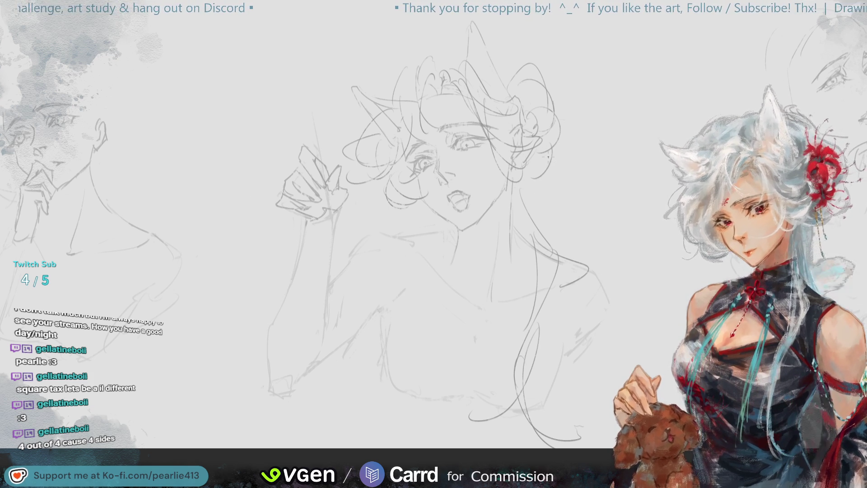
- Add a curl stroke at the right edge of the central study's hair
drag(554, 125, 559, 154)
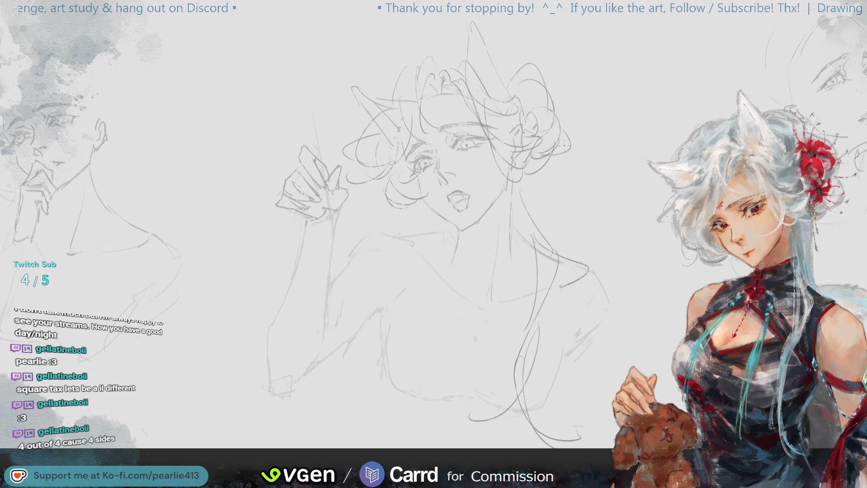
key(ctrl+0)
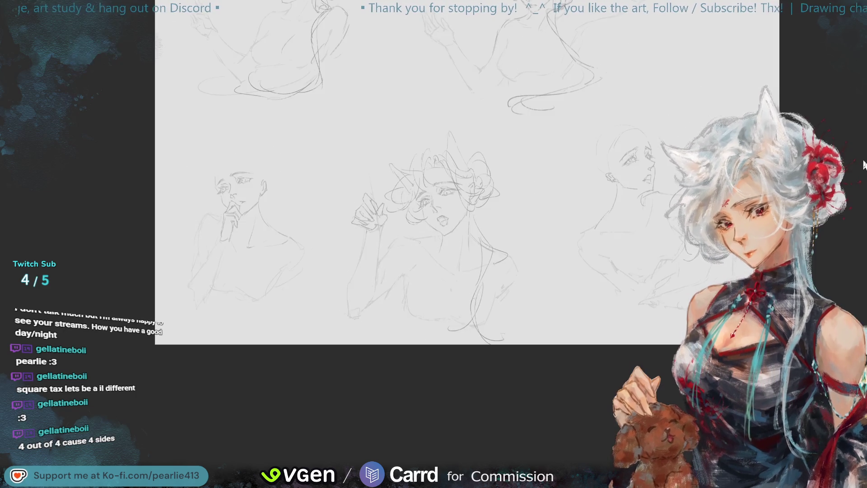
key(h)
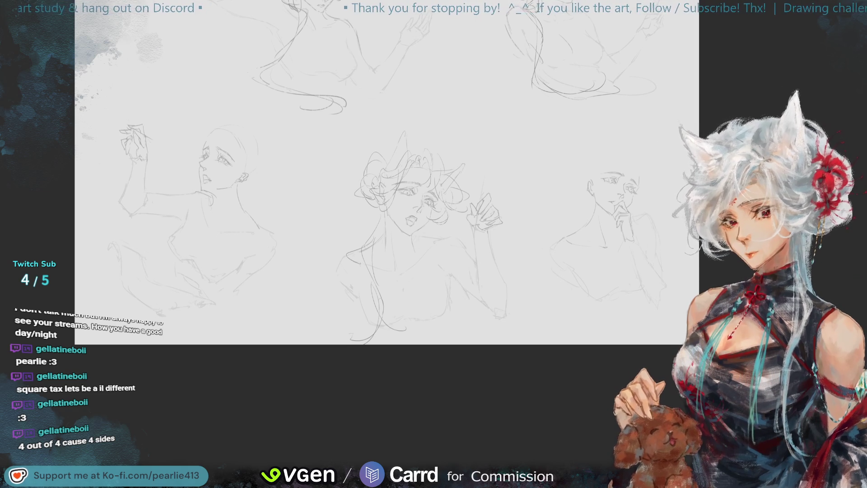
key(h)
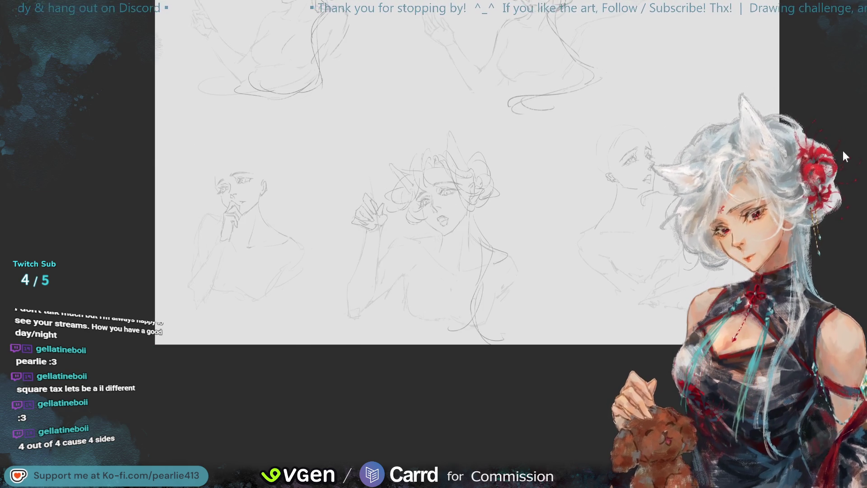
scroll(844, 151, up, 2)
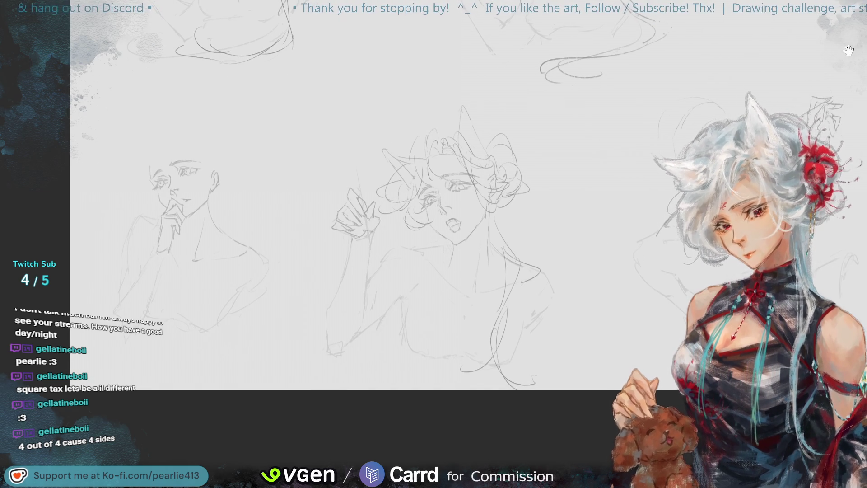
scroll(842, 148, up, 2)
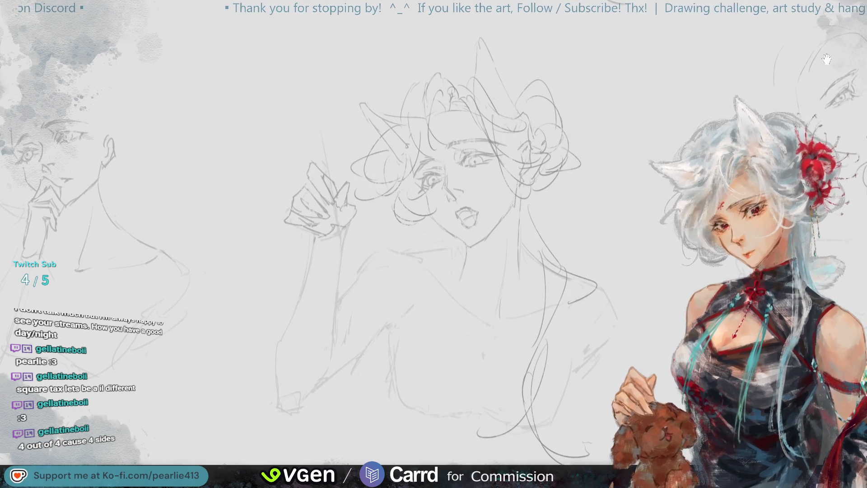
- Pan so the central head and the upward-looking profile study come into view
drag(828, 55, 792, 91)
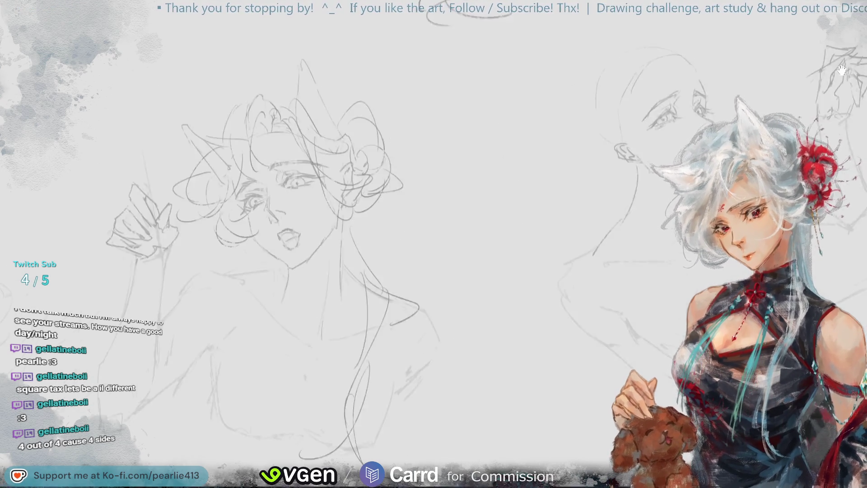
drag(826, 75, 834, 67)
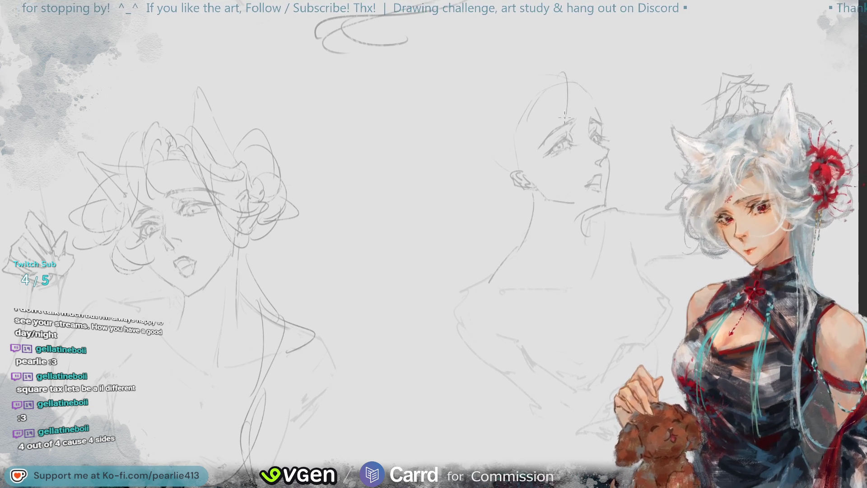
- Sketch the head top, curly hair mass and back of the profile head, then lasso the face area
drag(569, 81, 551, 102)
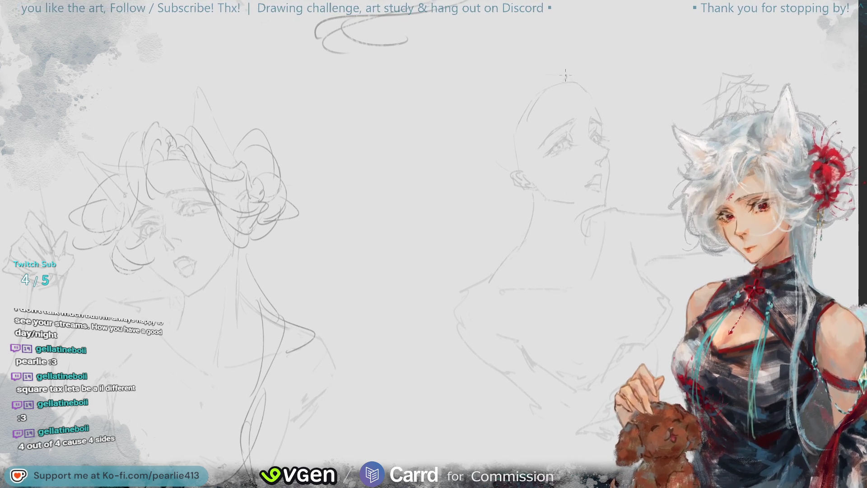
drag(565, 64, 568, 156)
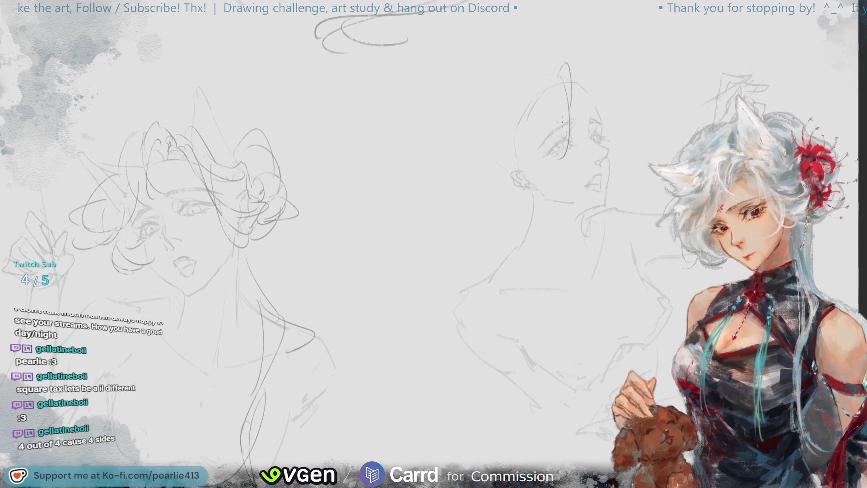
drag(555, 58, 484, 163)
drag(535, 75, 514, 193)
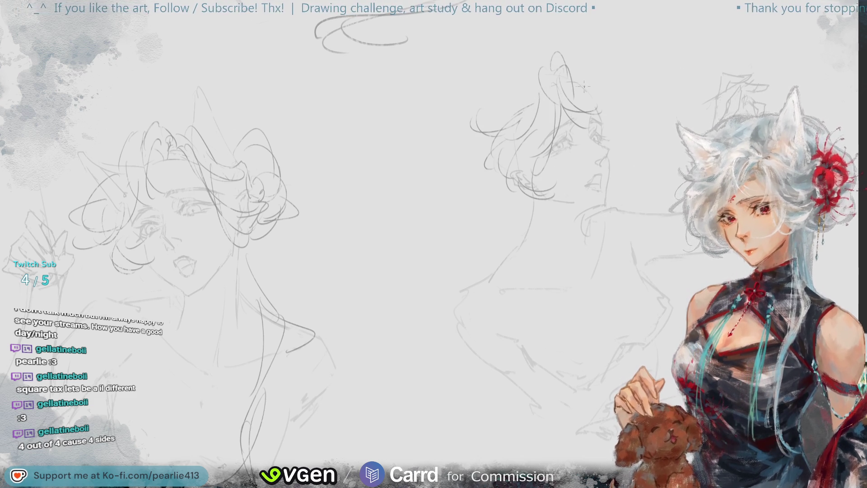
drag(599, 115, 623, 154)
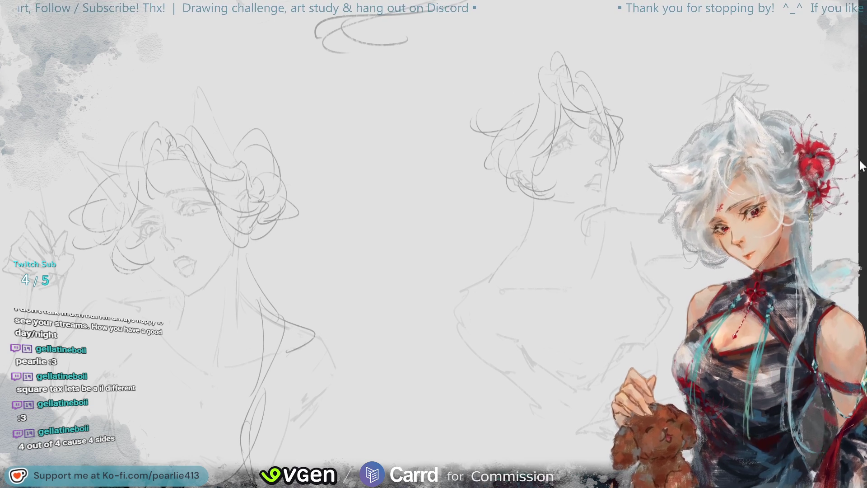
scroll(434, 244, right, 5)
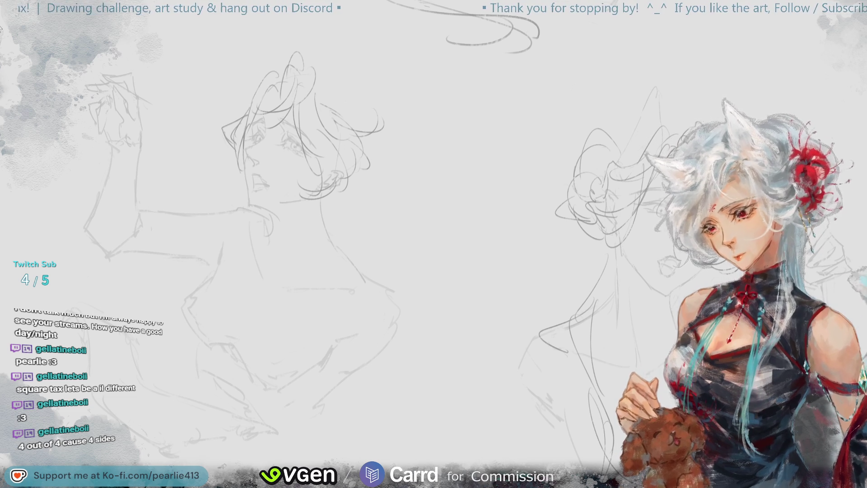
mouse_move(253, 175)
mouse_down()
mouse_move(207, 161)
mouse_move(269, 98)
mouse_up()
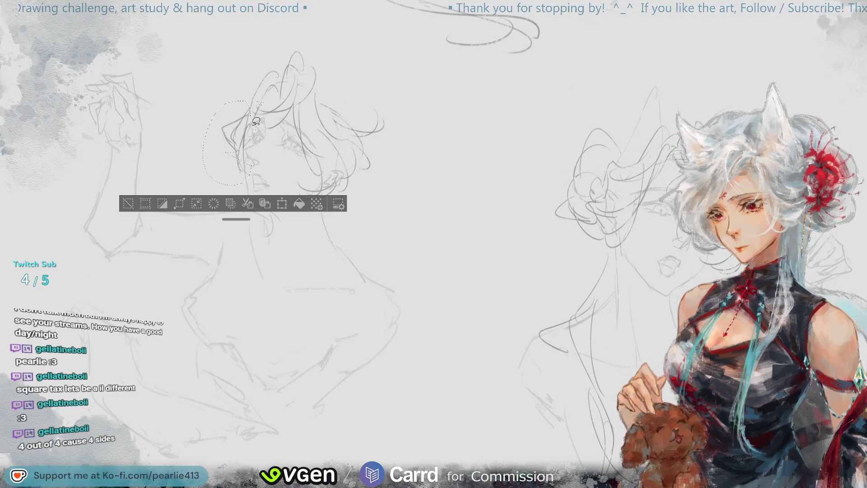
- Start transforming the selected area, nudge it up-left, then undo and cancel
click(282, 203)
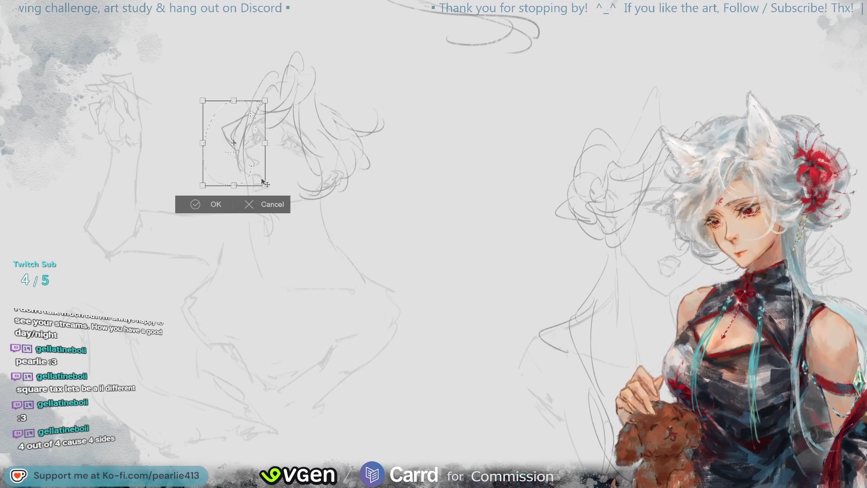
drag(248, 169, 238, 163)
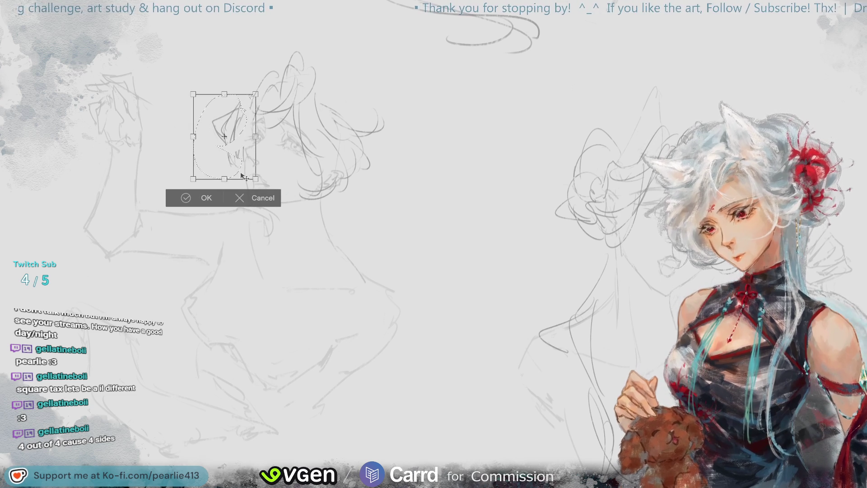
key(ctrl+z)
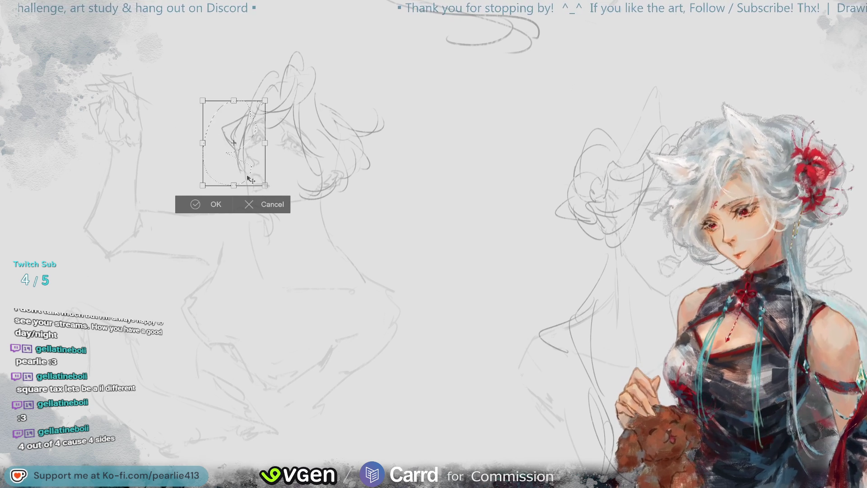
click(253, 203)
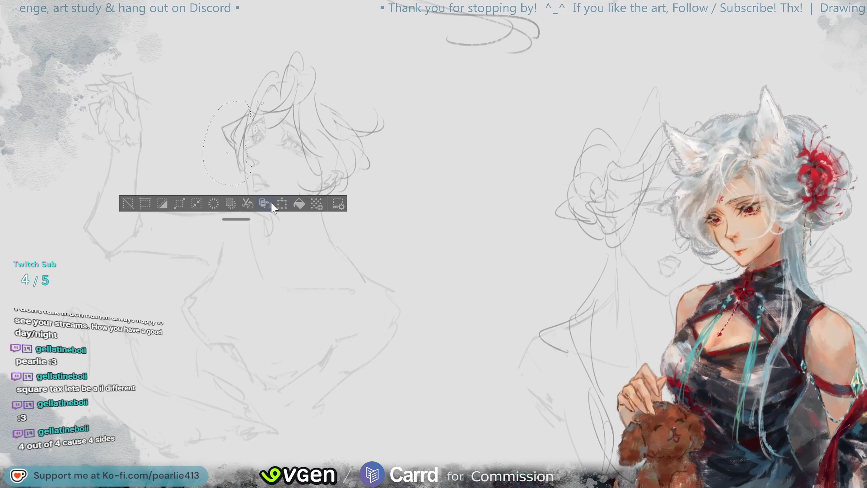
- Transform again, nudge the hair section slightly, apply it, deselect and mirror the view
click(280, 203)
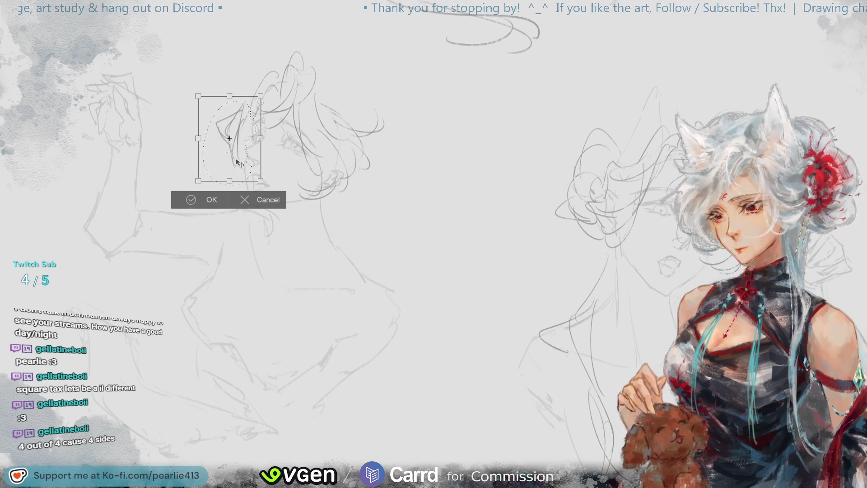
drag(238, 163, 240, 163)
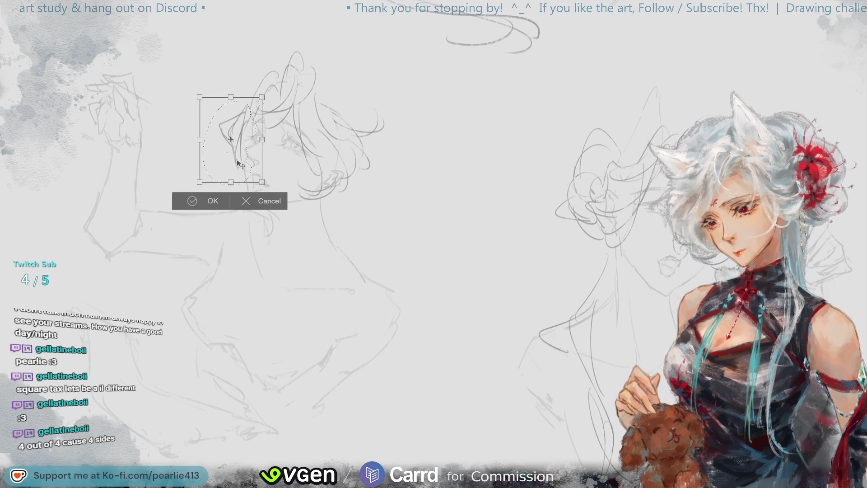
click(193, 200)
key(ctrl+d)
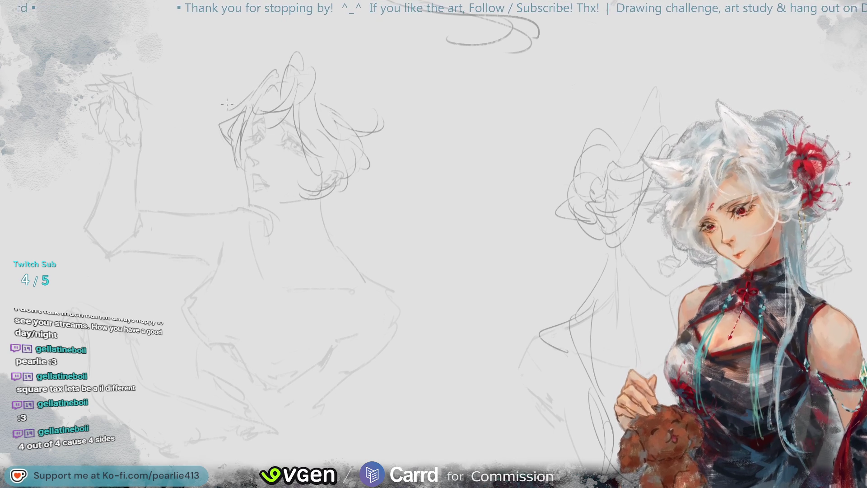
key(m)
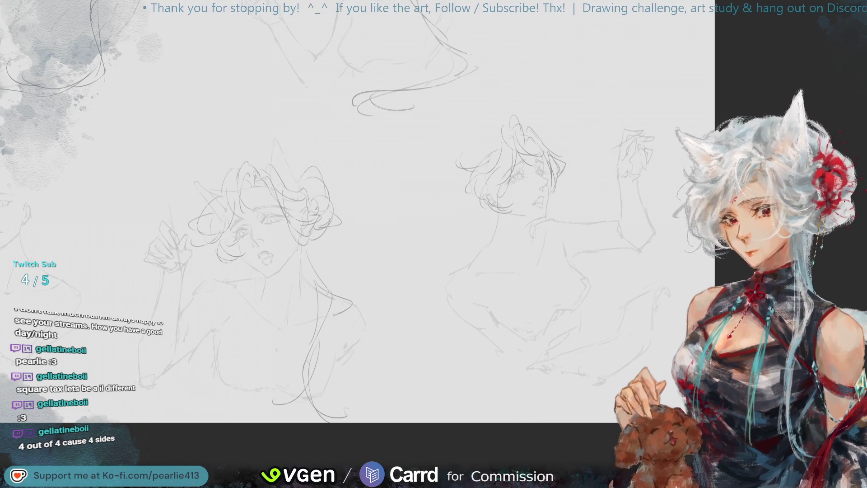
- Zoom in, toggle the hair sketch strokes, and pan the central sketches into view
key(ctrl+plus)
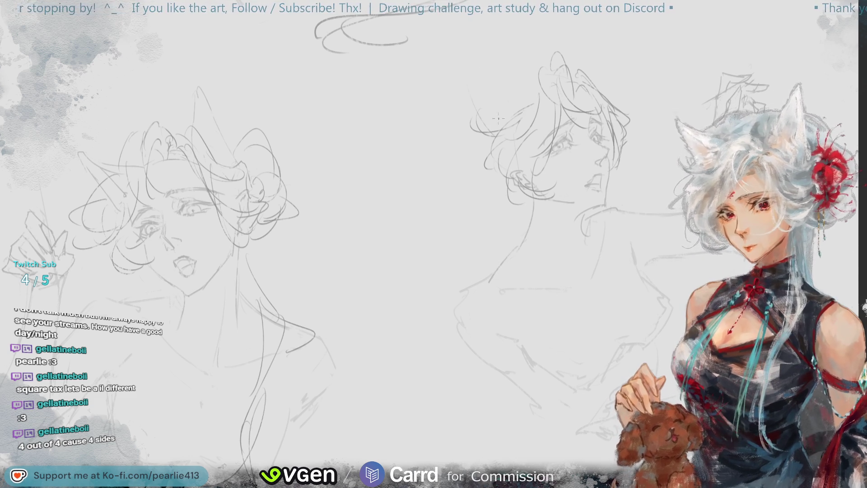
key(Delete)
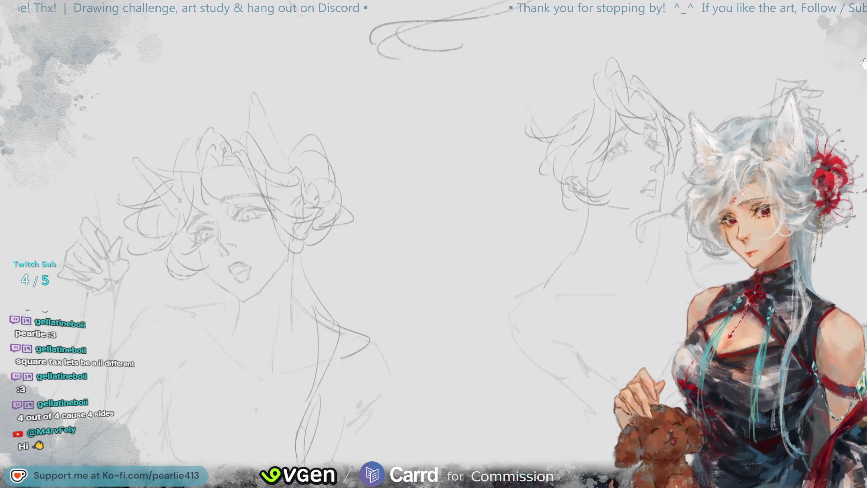
drag(862, 65, 712, 125)
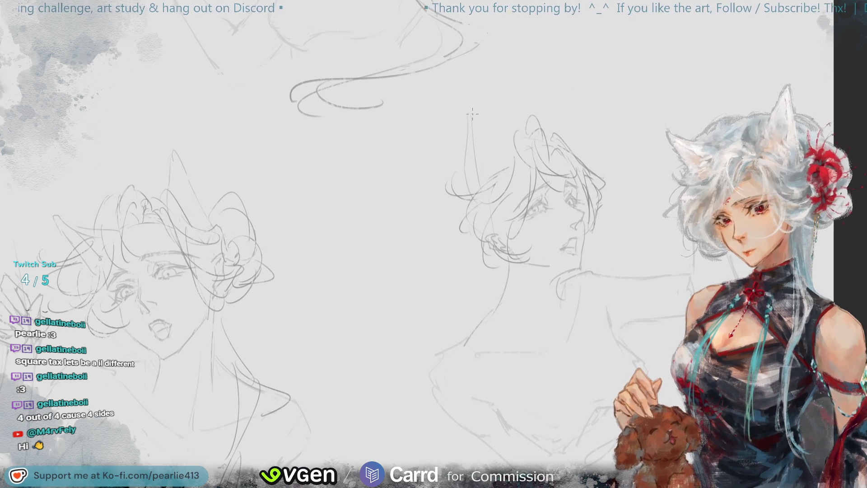
- Draw a pointed ear above the middle head, undo it, zoom out and flip the view back
mouse_move(470, 125)
mouse_down()
mouse_move(469, 104)
mouse_move(484, 140)
mouse_up()
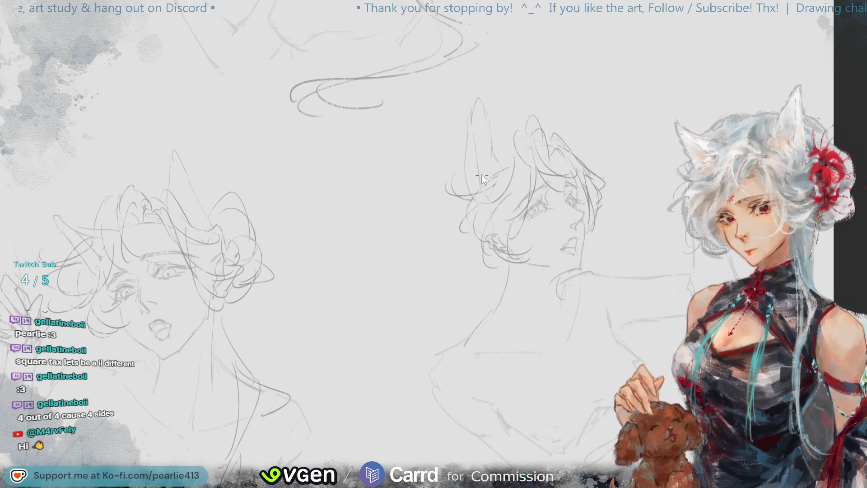
key(ctrl+z)
key(ctrl+z)
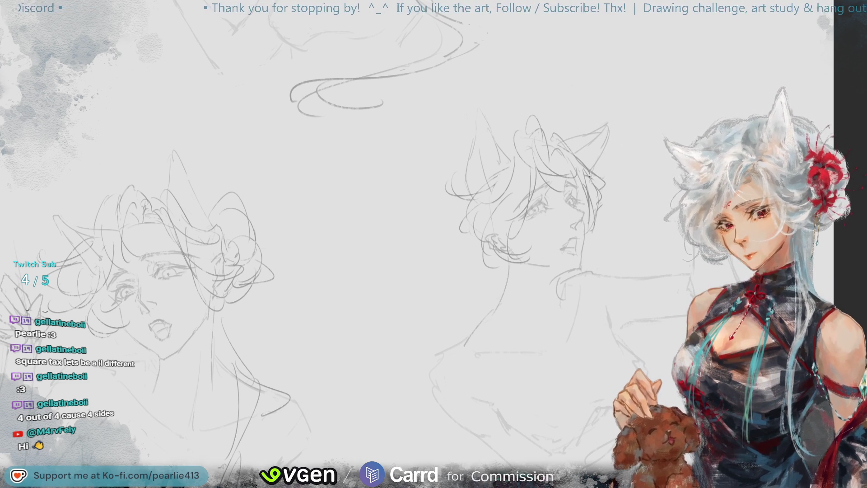
key(ctrl+minus)
key(h)
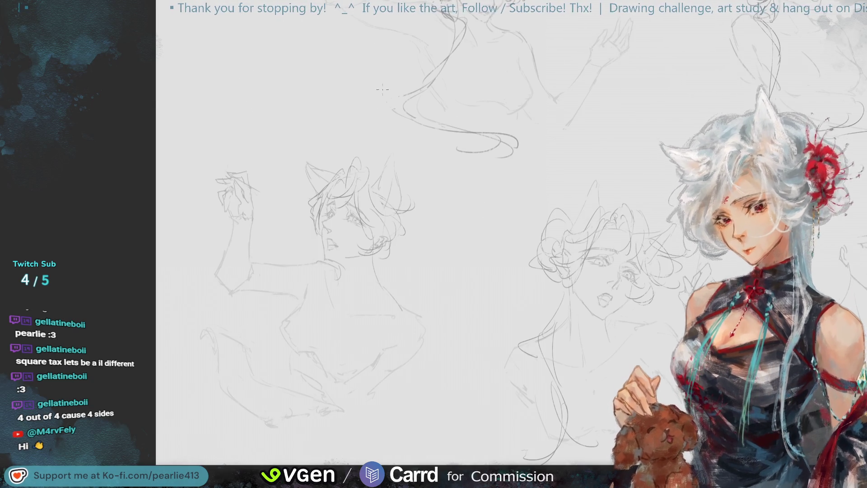
- Lasso the raised-arm figure's head, apply a first transform, deselect and outline it again
drag(360, 165, 353, 188)
key(ctrl+t)
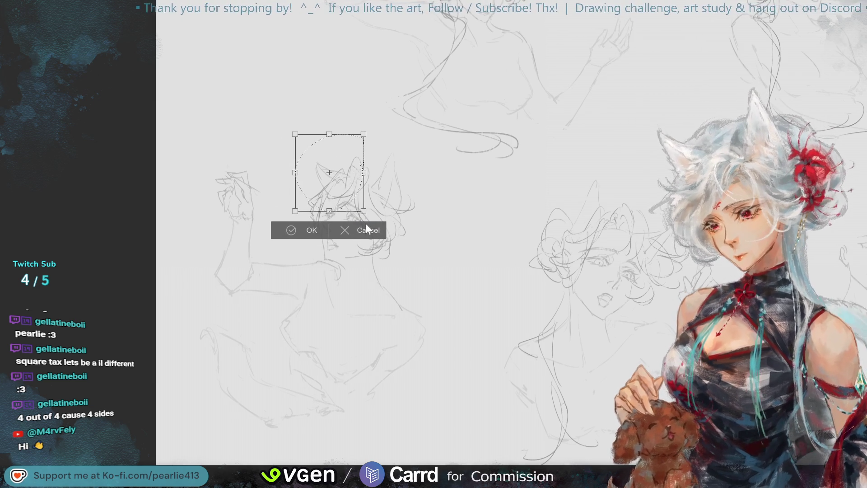
click(312, 230)
key(ctrl+d)
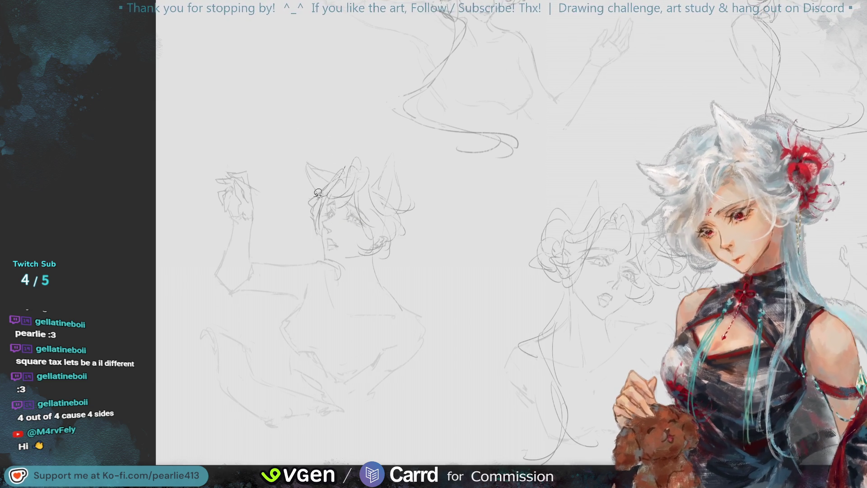
drag(343, 178, 314, 196)
- Rotate the head slightly clockwise, nudge it into place, apply, deselect and mirror the view
key(ctrl+t)
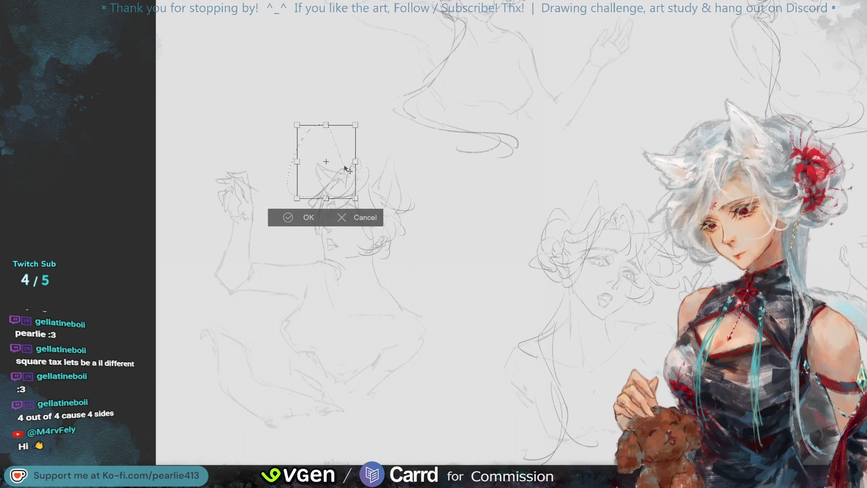
drag(364, 166, 347, 162)
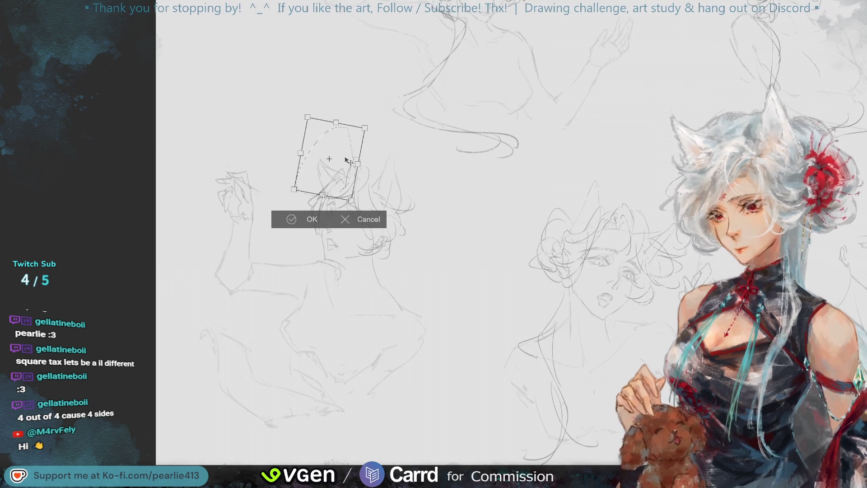
drag(347, 165, 348, 163)
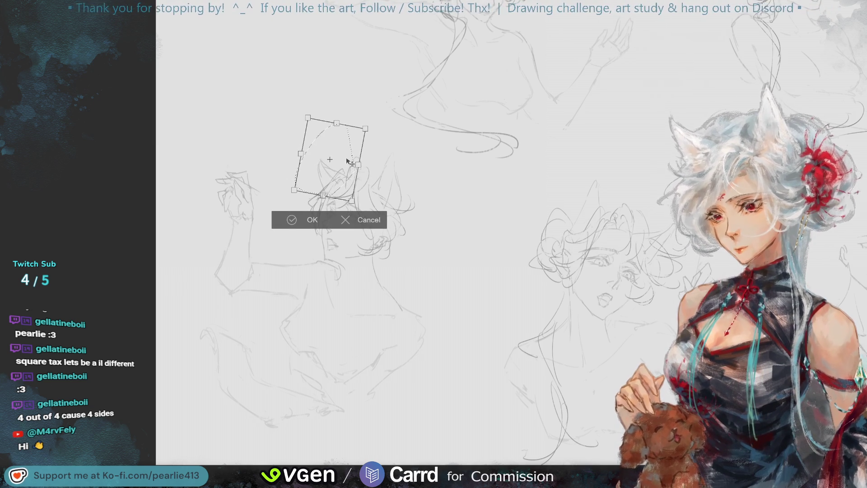
click(292, 215)
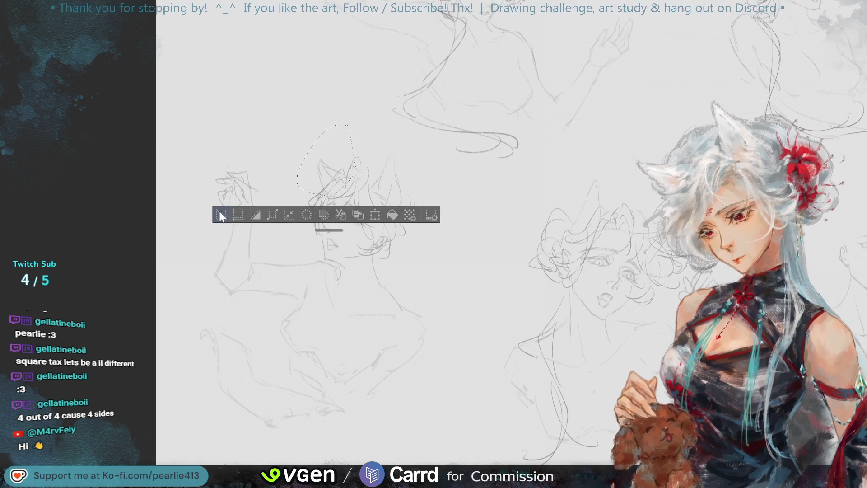
key(ctrl+d)
key(h)
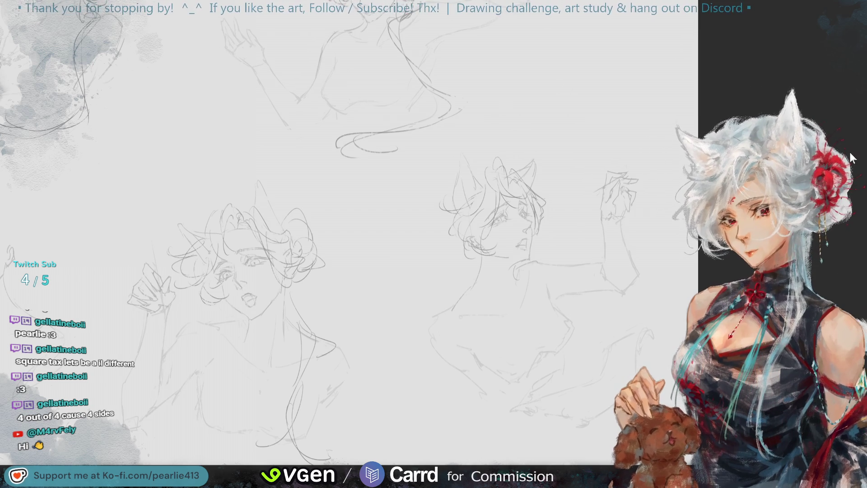
- Hide the curly hair sketch layer so the busts show bare heads with pointed ears
key(ctrl+plus)
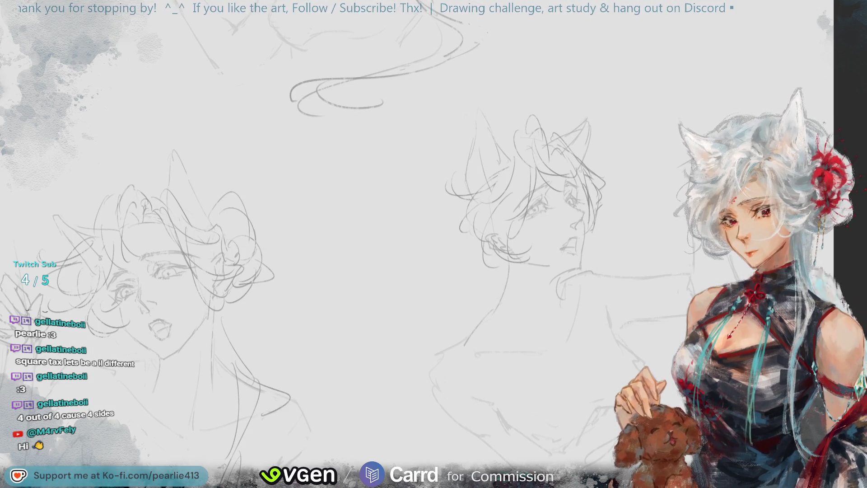
key(Delete)
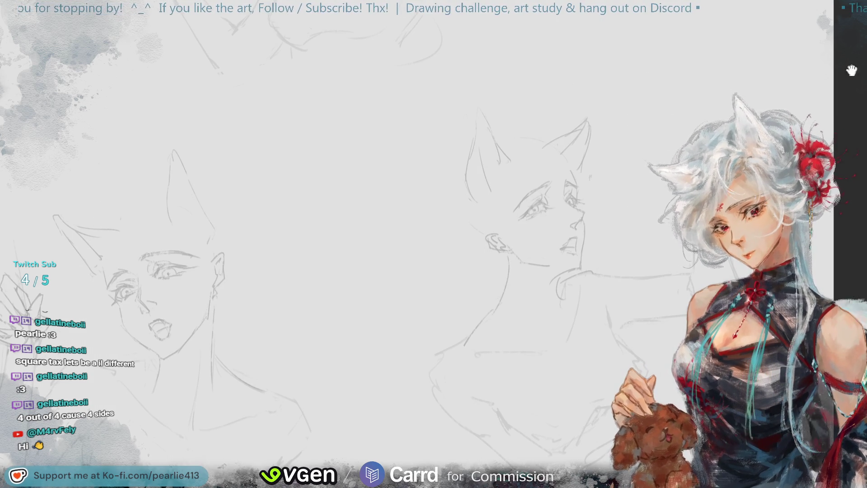
mouse_move(182, 178)
mouse_down()
mouse_move(360, 188)
mouse_move(811, 34)
mouse_up()
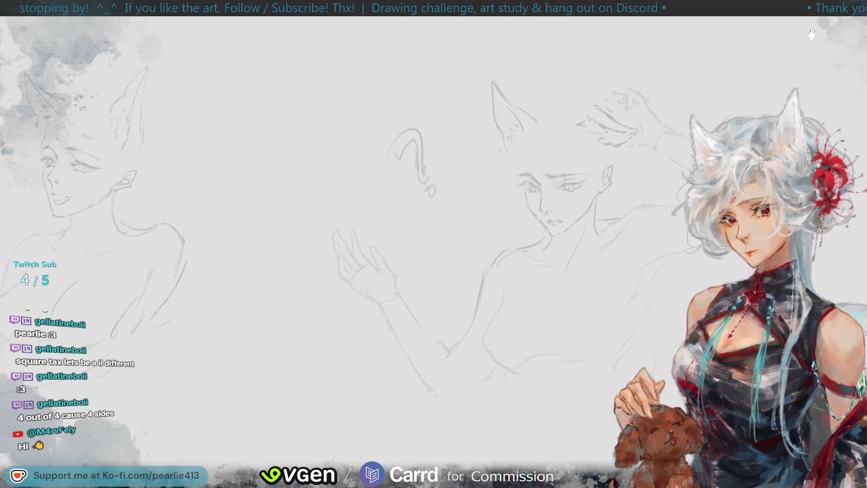
- Pan the sheet to the bust sketch with one hand raised beside its face
drag(677, 379, 656, 68)
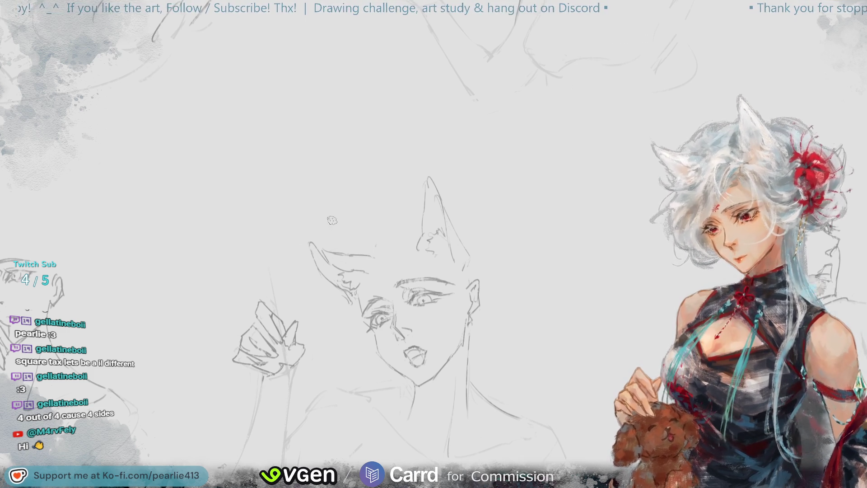
key(ctrl+z)
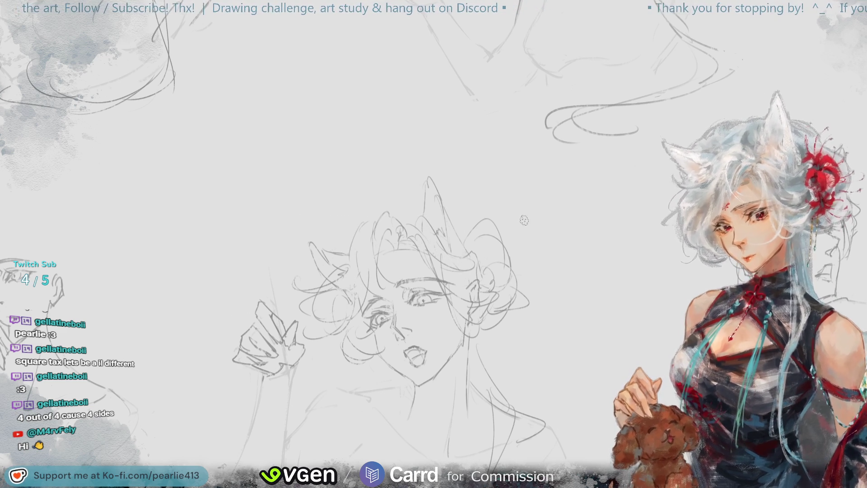
key(ctrl+0)
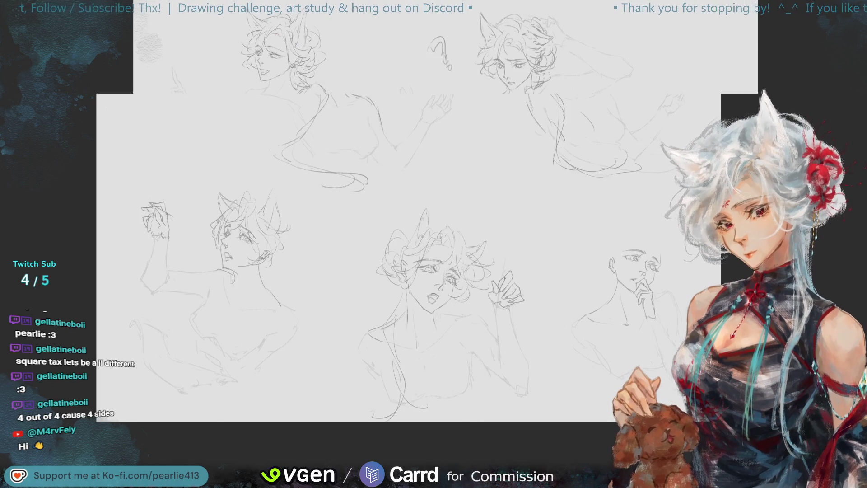
scroll(414, 278, up, 5)
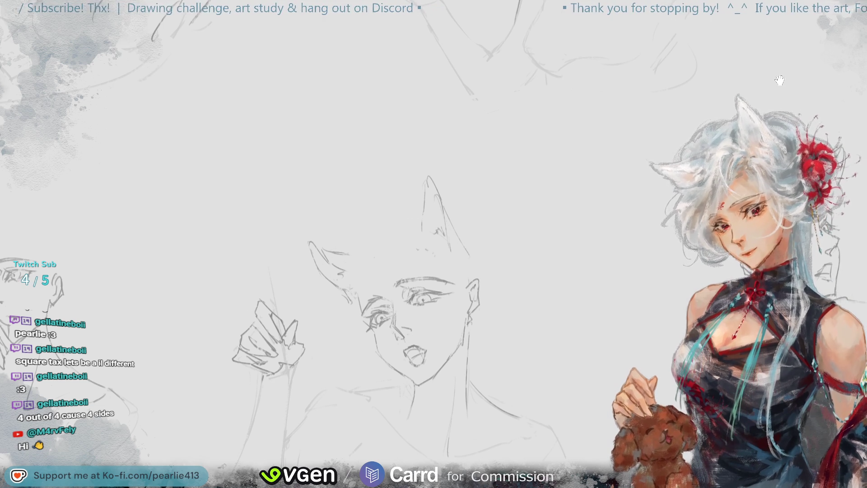
scroll(434, 447, down, 3)
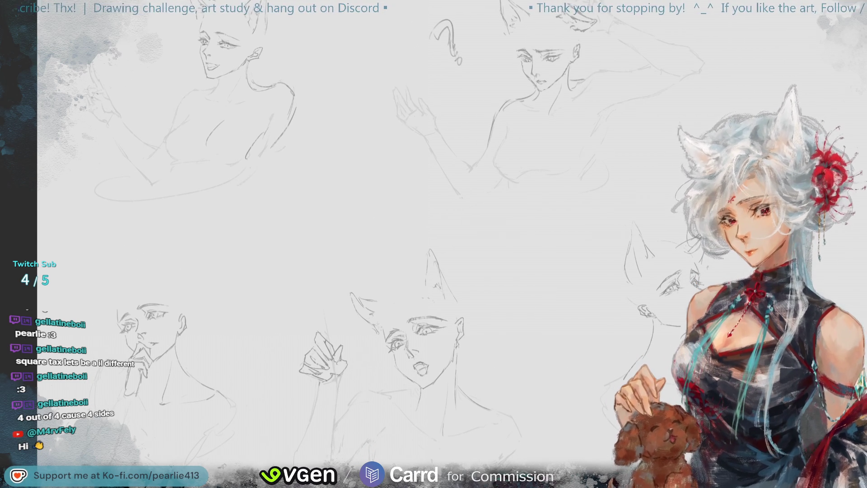
key(ctrl+z)
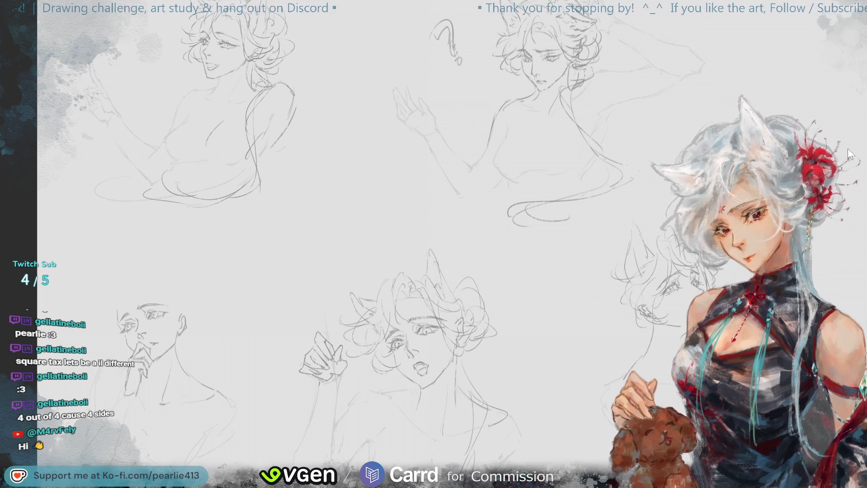
key(ctrl+plus)
drag(842, 154, 842, 59)
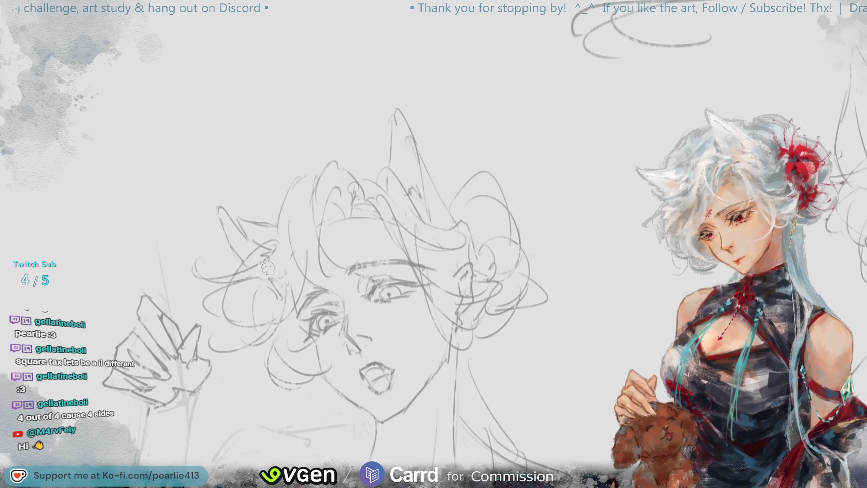
key(ctrl+minus)
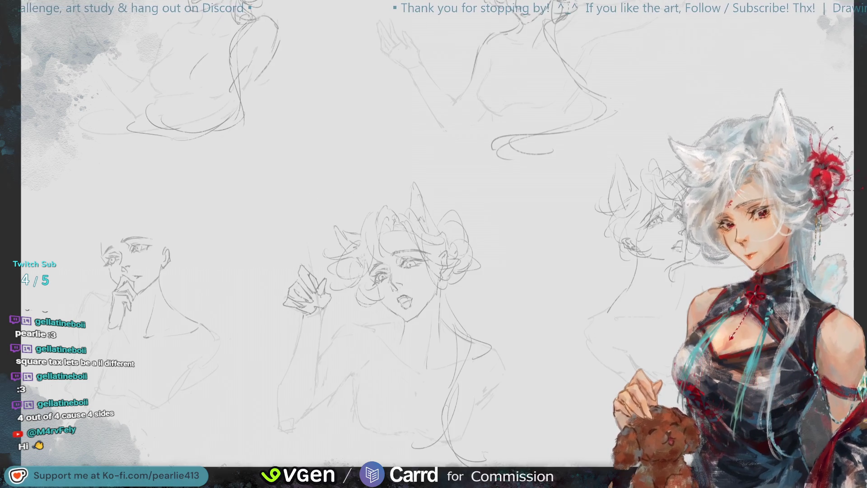
scroll(847, 56, up, 2)
scroll(847, 56, up, 2)
- Erase the curly hair strokes from the heads, then fit the whole sheet and mirror the view
drag(846, 55, 806, 96)
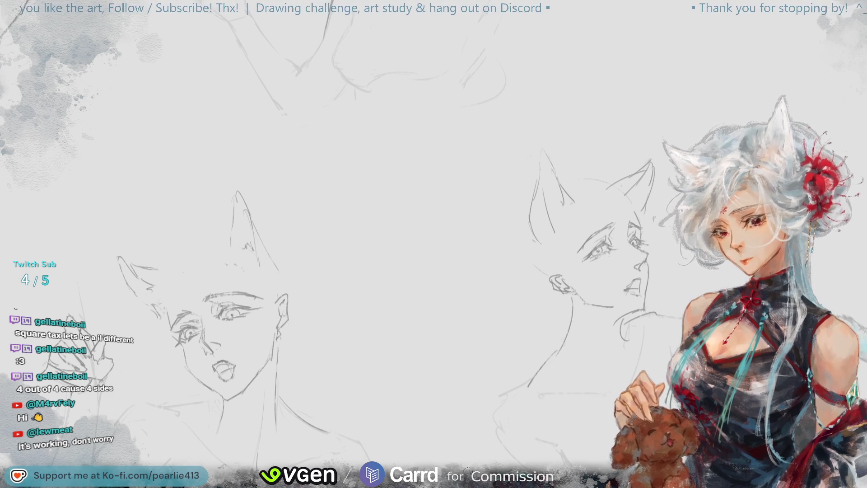
drag(339, 271, 443, 281)
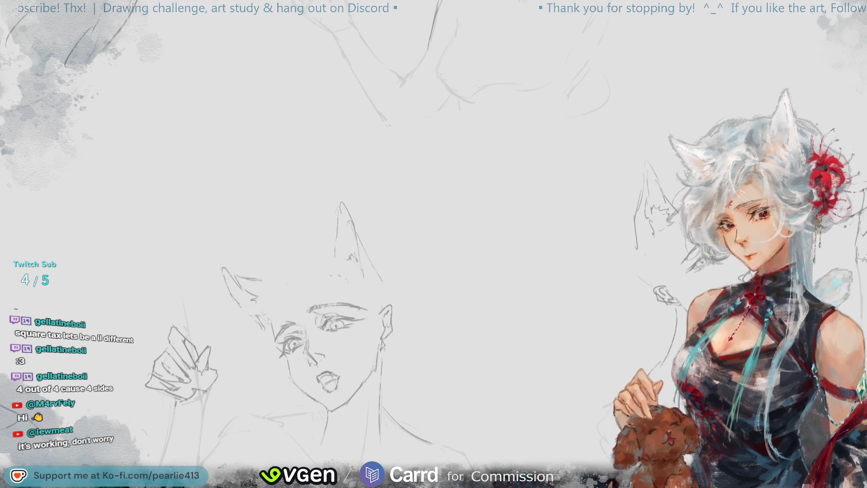
mouse_move(825, 112)
mouse_down()
mouse_move(847, 71)
mouse_move(818, 78)
mouse_up()
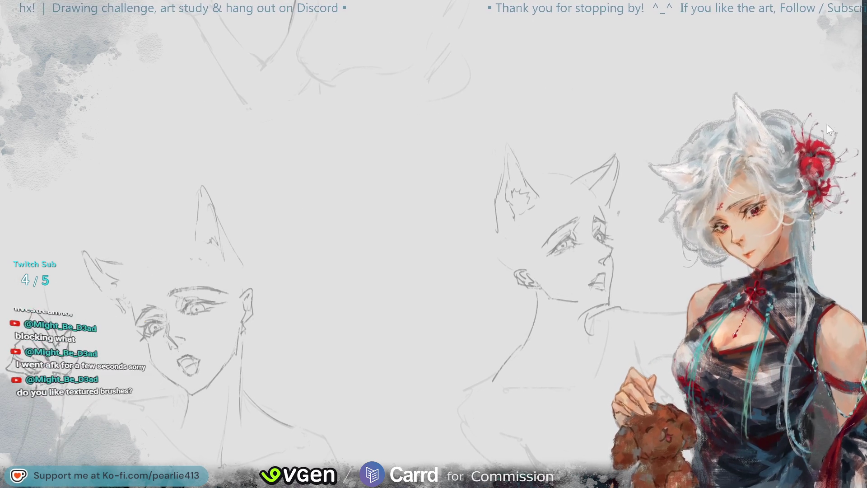
key(ctrl+0)
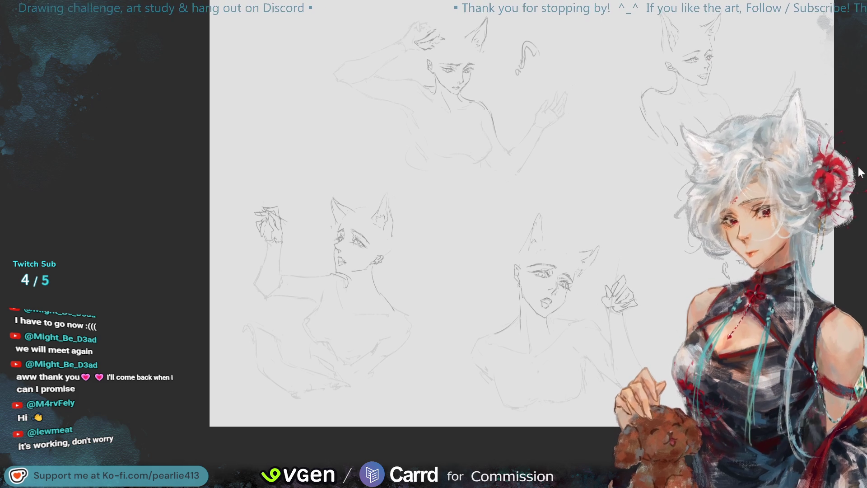
key(m)
- Lasso the profile head's ear, stretch it taller with free transform, confirm and deselect
key(ctrl+plus)
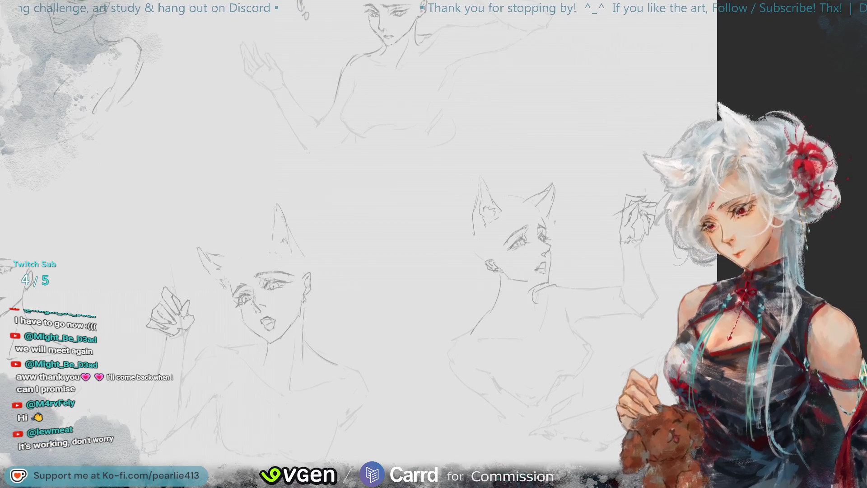
drag(487, 233, 501, 203)
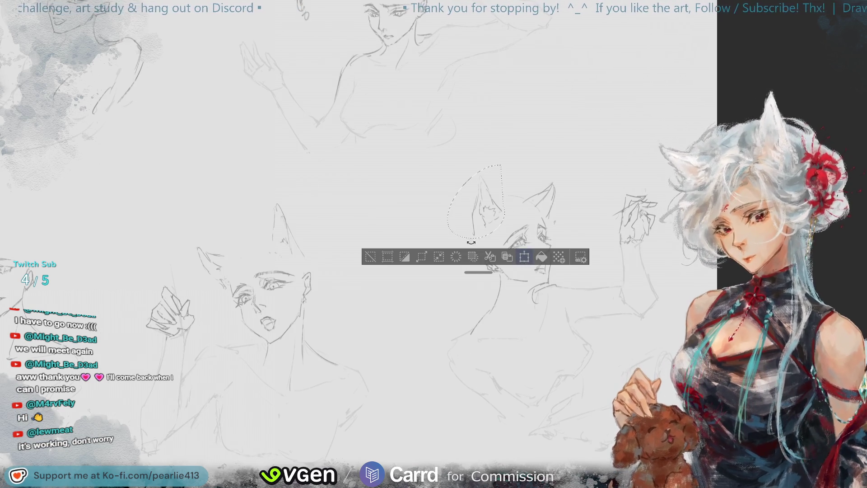
key(ctrl+t)
drag(476, 168, 476, 164)
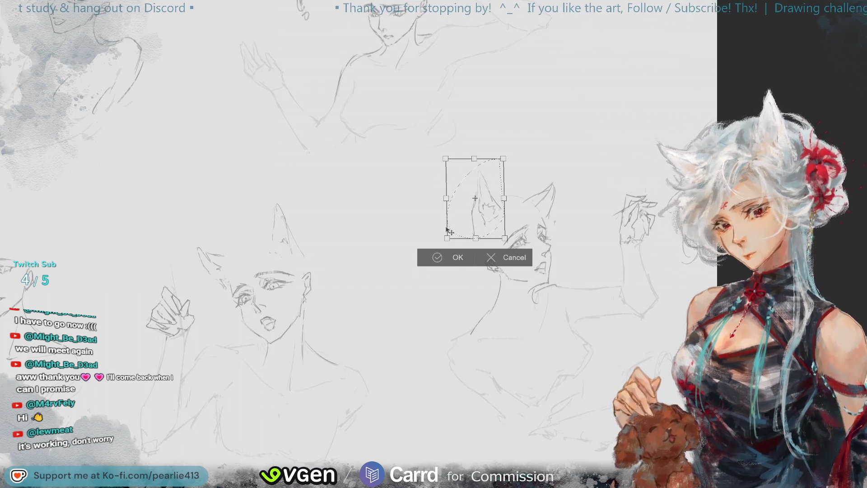
click(437, 256)
key(ctrl+d)
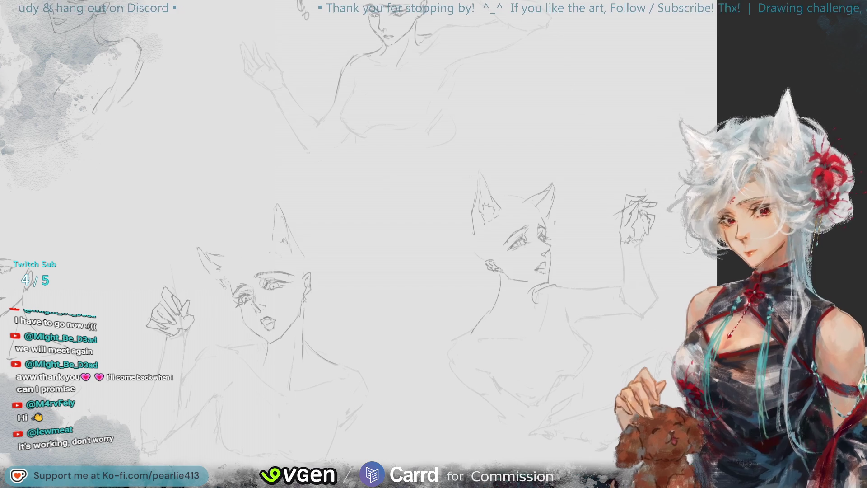
key(ctrl+0)
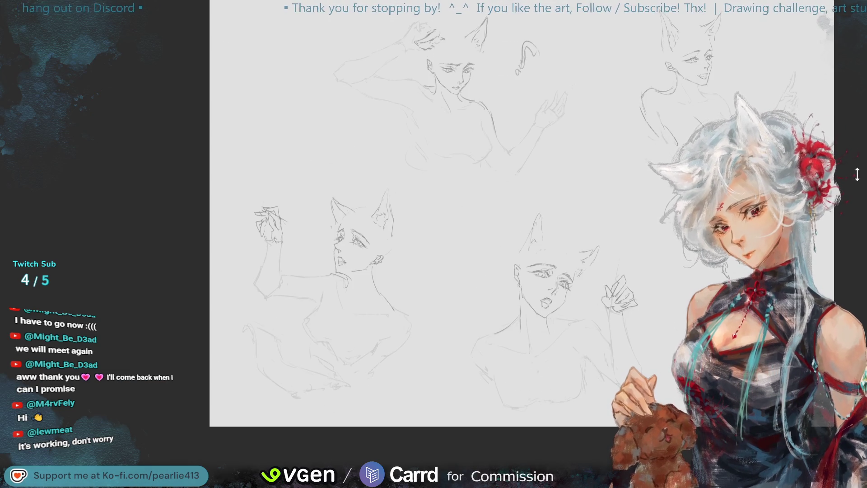
- Redraw the outer edge of the profile head's ear with the pencil, redoing the stroke once
key(ctrl+plus)
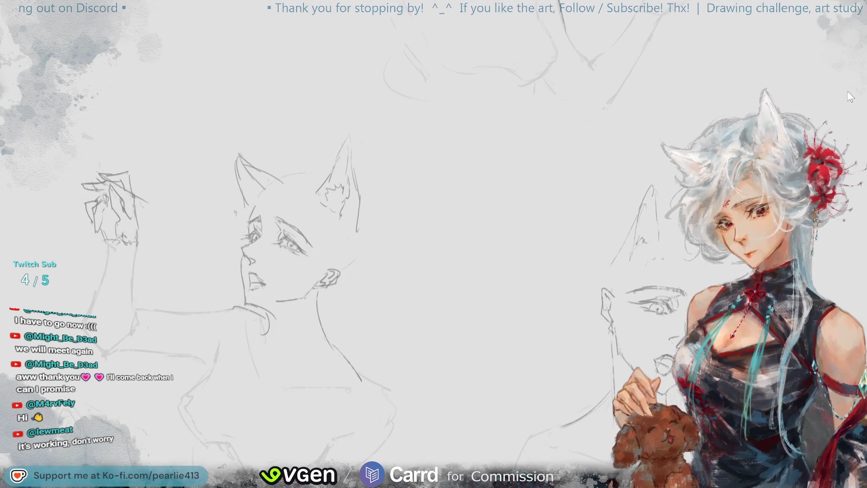
mouse_move(769, 6)
mouse_down()
mouse_move(840, 54)
mouse_move(866, 56)
mouse_up()
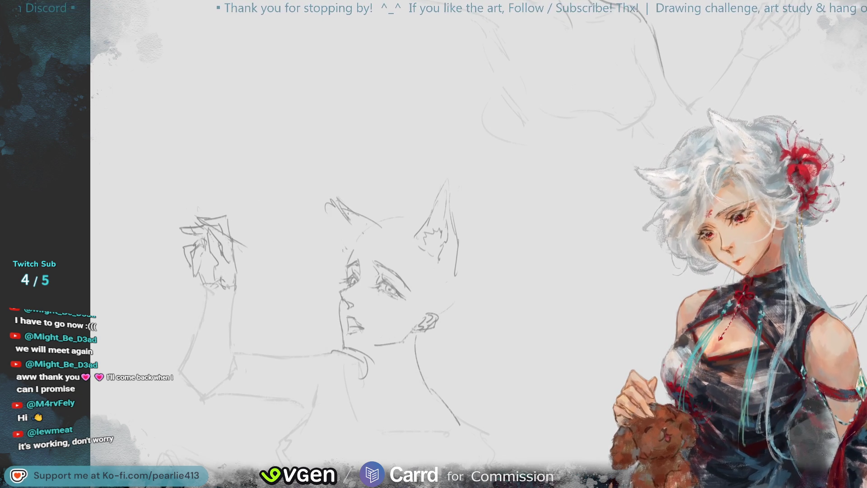
drag(337, 198, 378, 229)
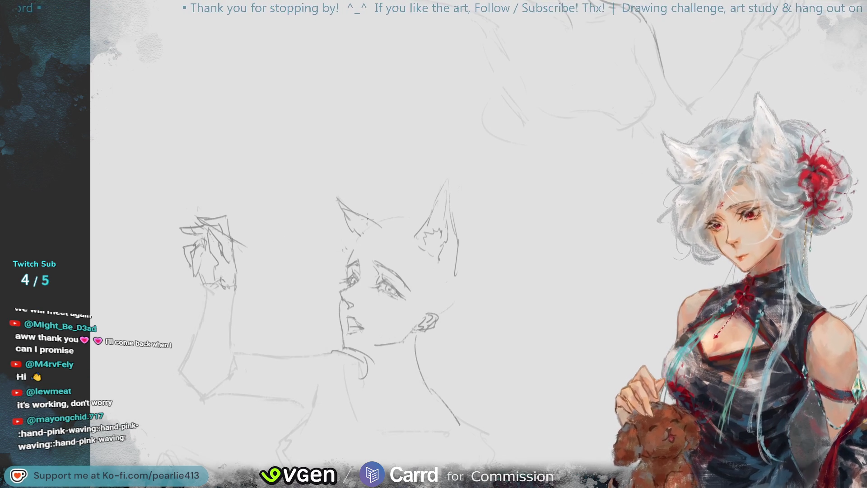
key(ctrl+z)
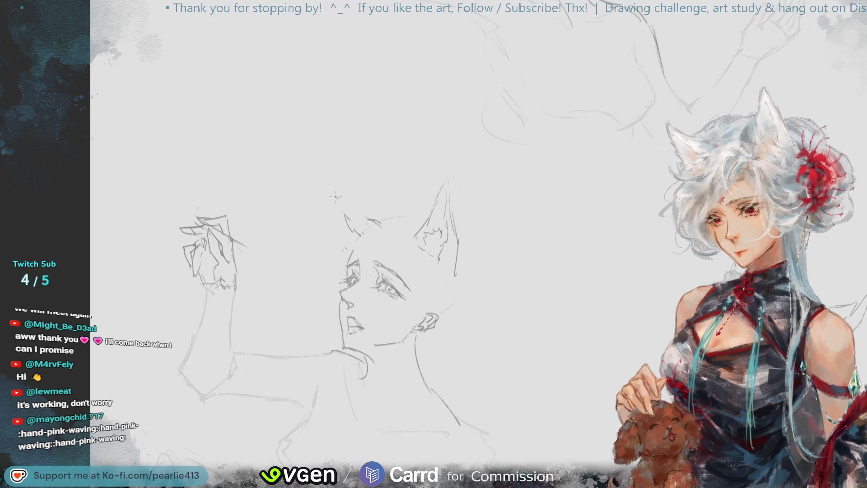
drag(334, 197, 340, 233)
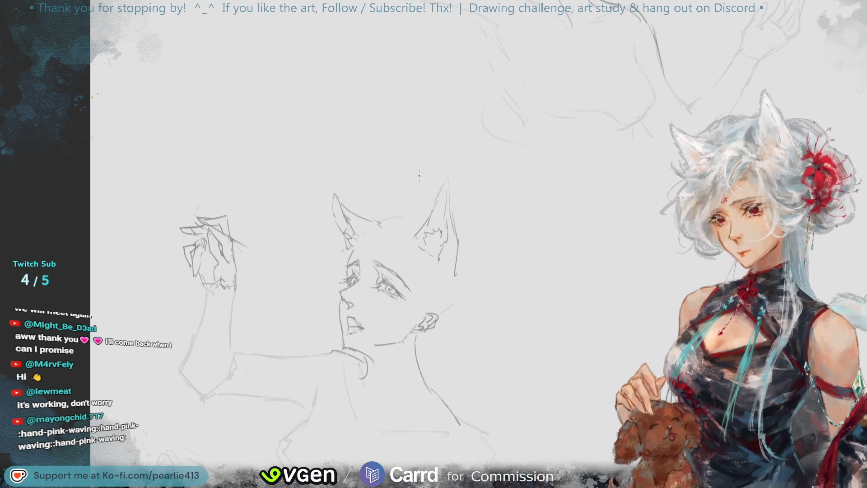
scroll(398, 190, down, 3)
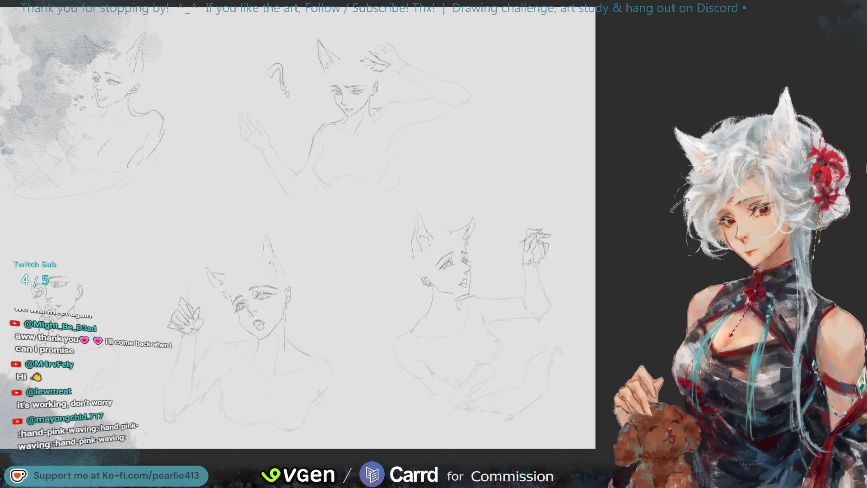
scroll(470, 199, up, 2)
scroll(471, 198, up, 2)
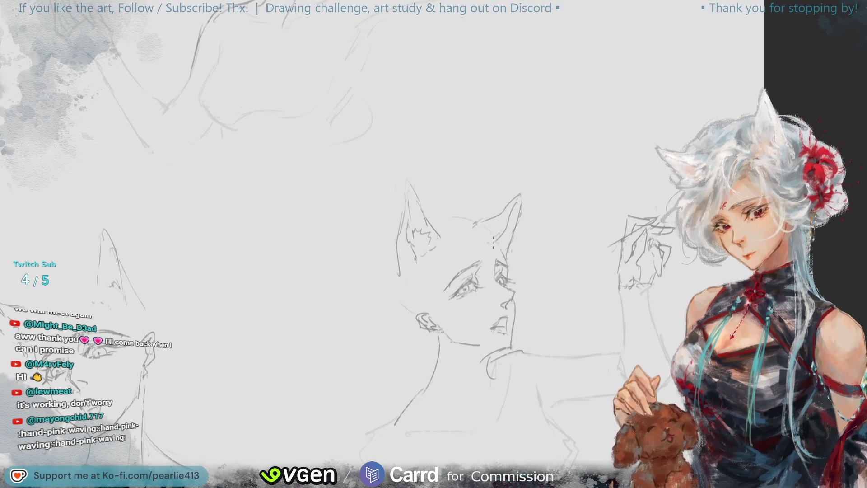
key(m)
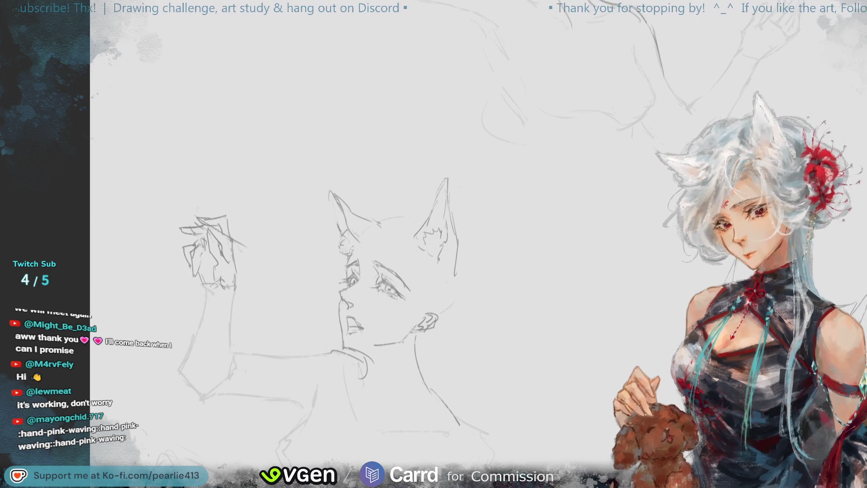
key(ctrl+0)
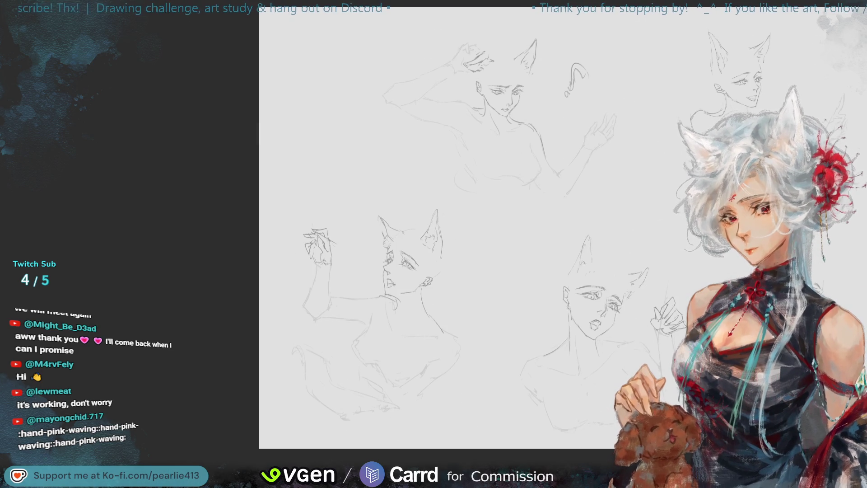
key(ctrl+plus)
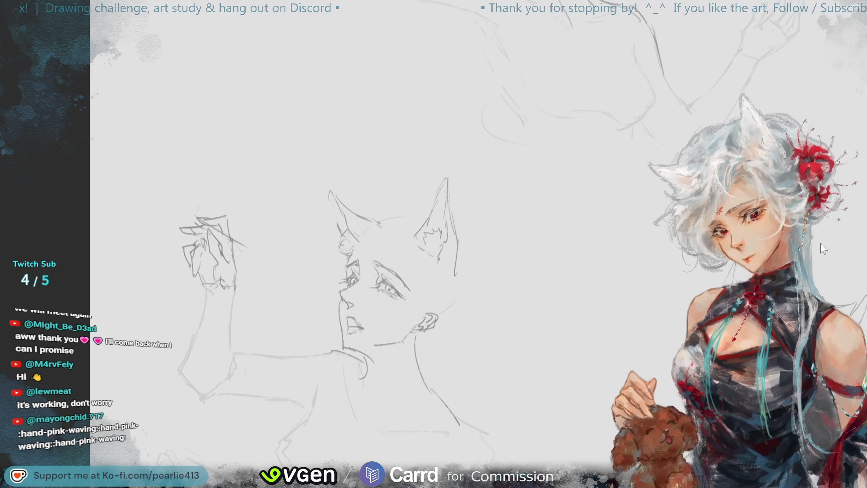
key(ctrl+z)
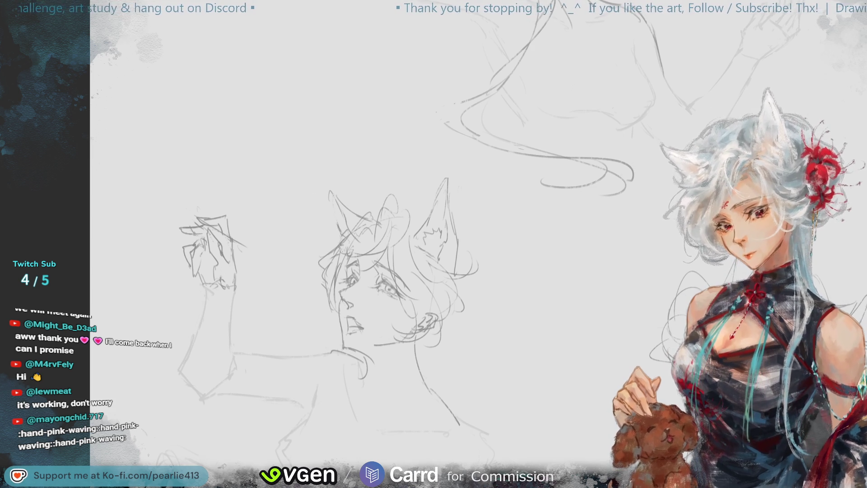
key(Delete)
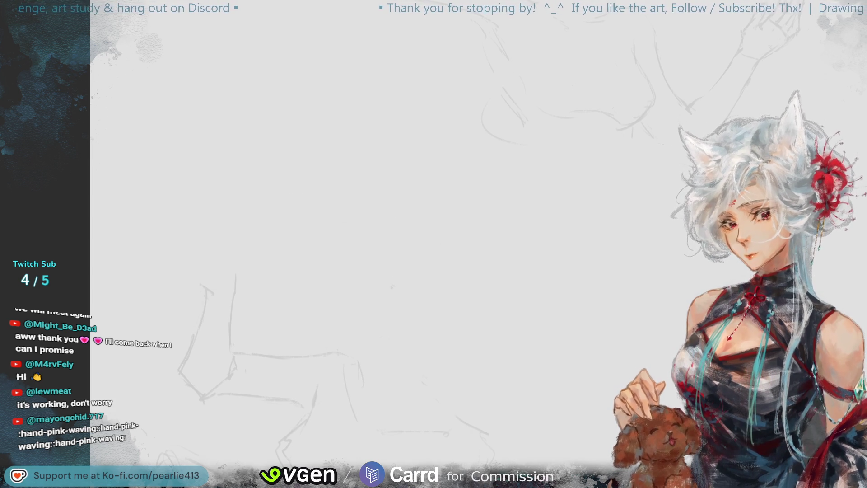
key(ctrl+z)
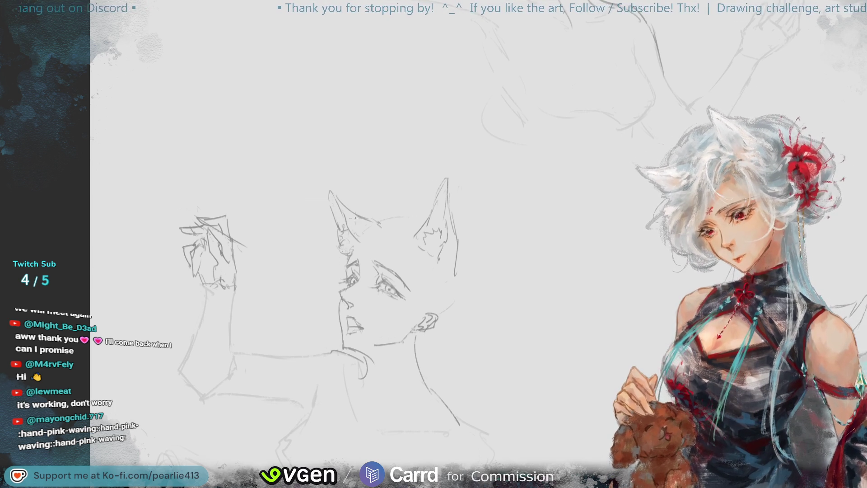
drag(545, 24, 623, 162)
drag(325, 204, 474, 270)
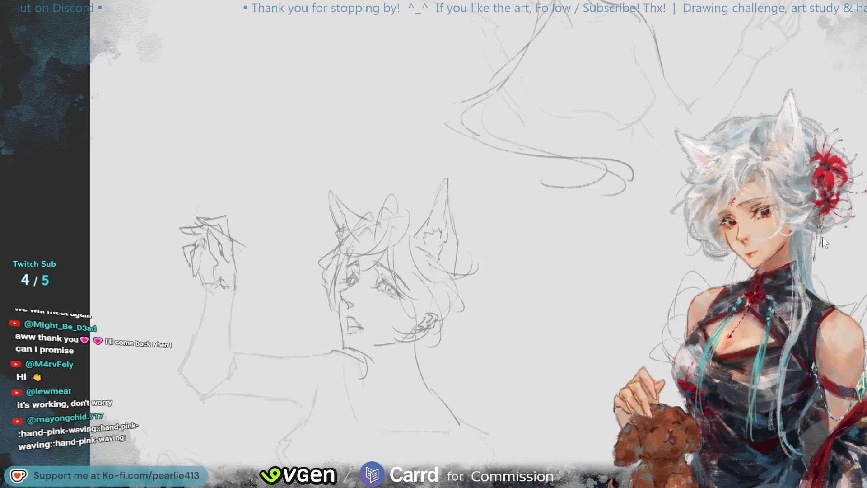
key(m)
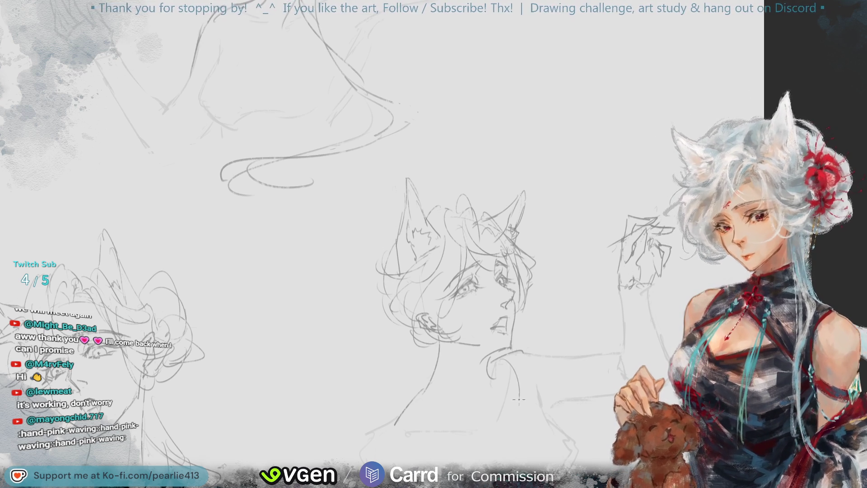
scroll(315, 203, down, 3)
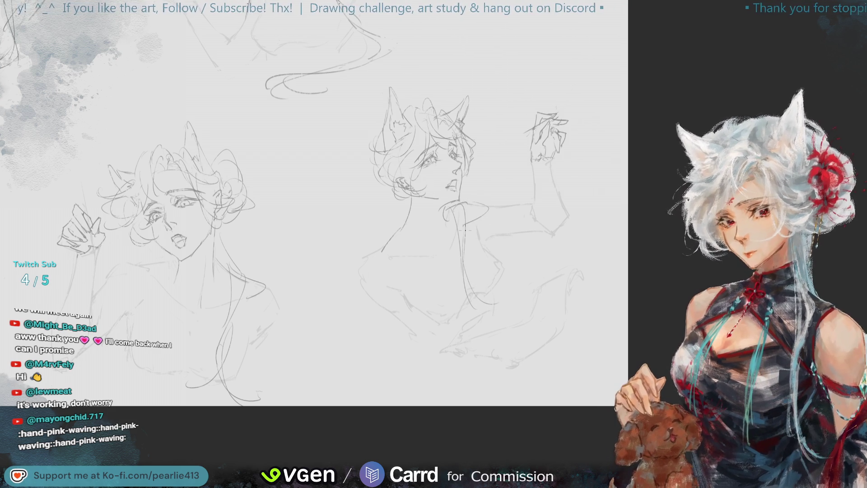
key(m)
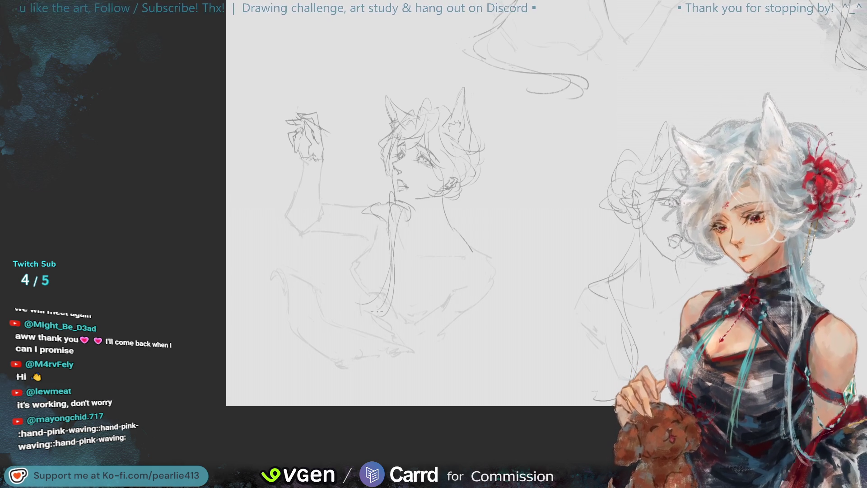
drag(389, 264, 388, 299)
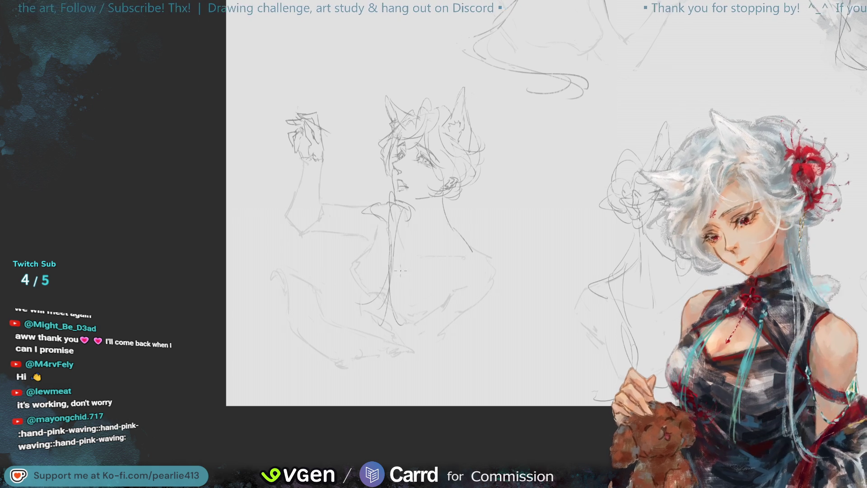
- Undo three recent pencil strokes on the raised-arm bust and mirror the view to check proportions
key(ctrl+z)
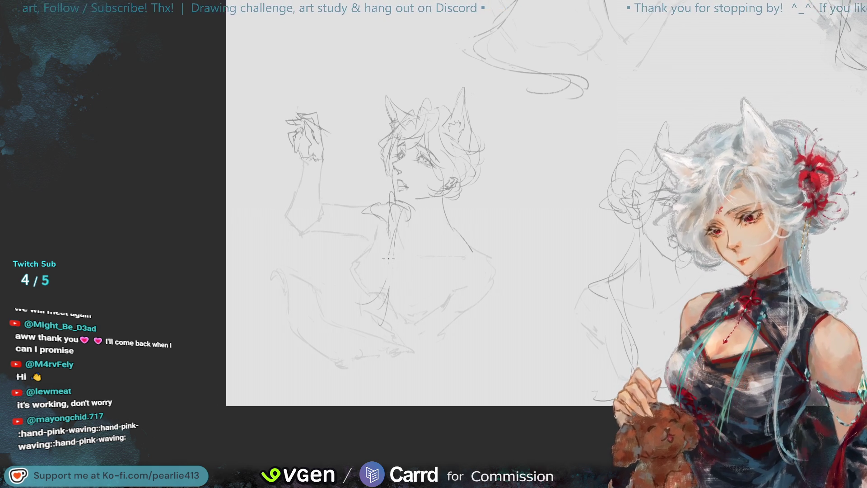
key(ctrl+z)
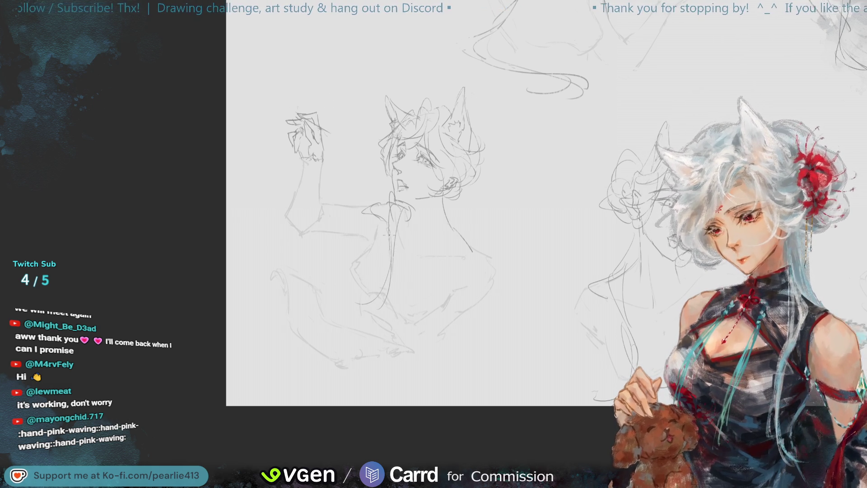
key(ctrl+z)
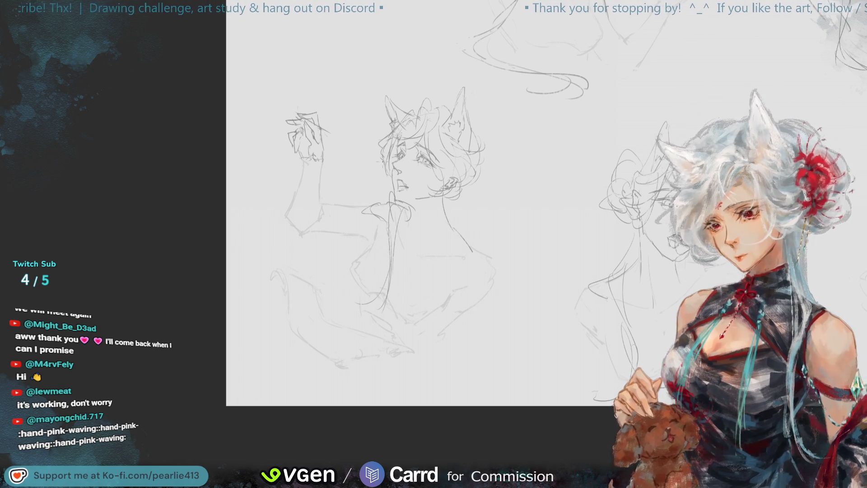
key(h)
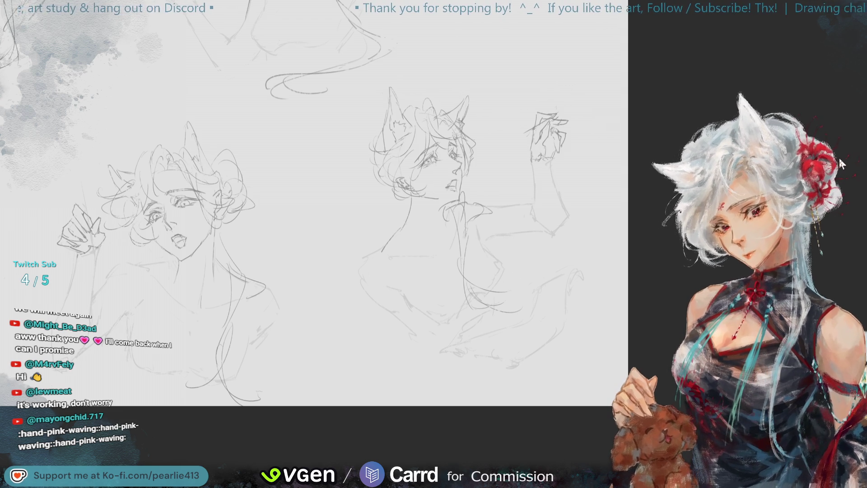
key(m)
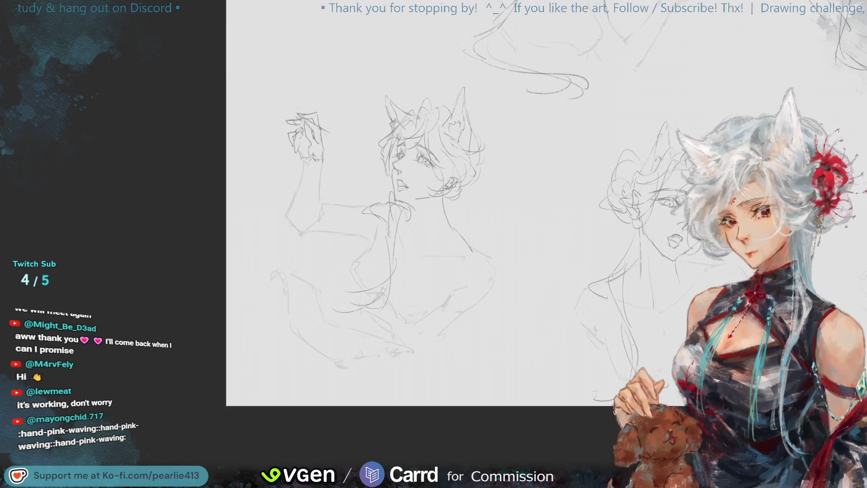
key(m)
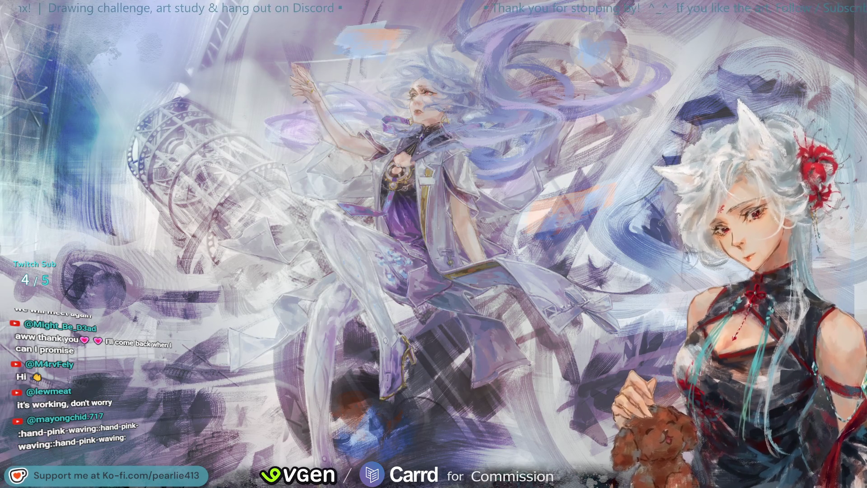
- Pan across the finished purple illustration of the floating figure
mouse_move(866, 94)
mouse_down()
mouse_move(843, 72)
mouse_move(746, 86)
mouse_up()
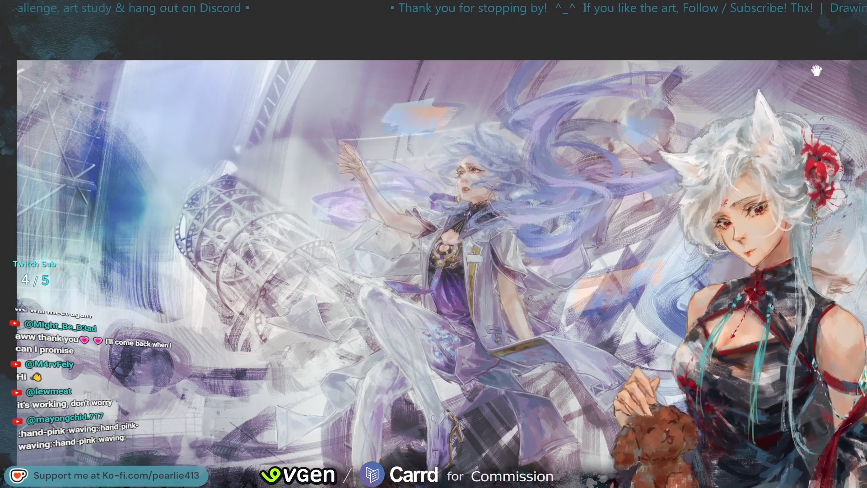
drag(816, 70, 829, 73)
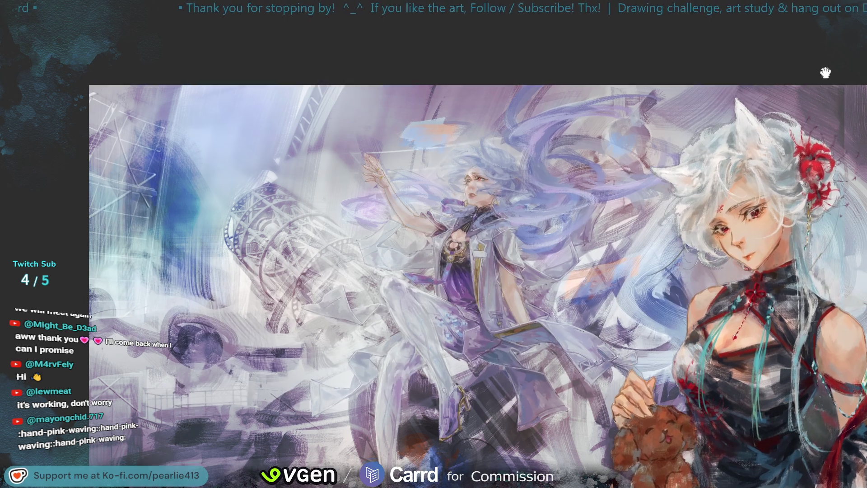
scroll(812, 90, down, 3)
scroll(812, 90, up, 2)
scroll(811, 89, up, 1)
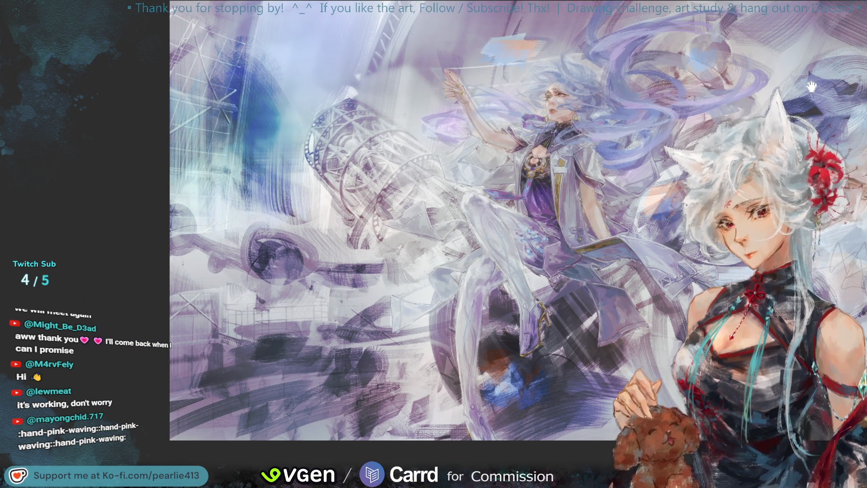
scroll(811, 87, up, 1)
scroll(813, 87, up, 1)
scroll(820, 87, up, 1)
scroll(819, 87, right, 2)
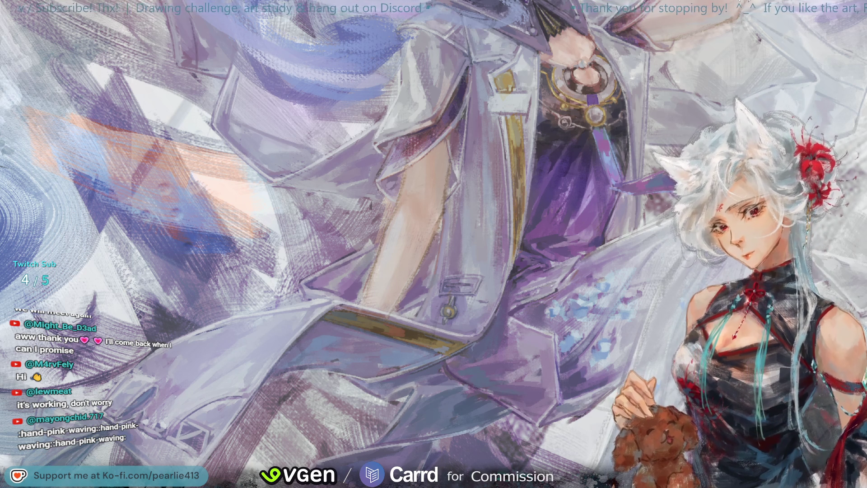
scroll(848, 55, down, 3)
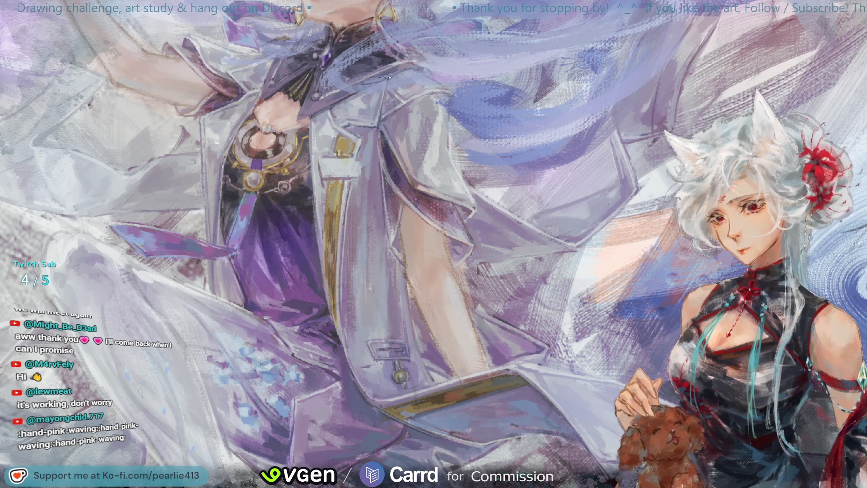
scroll(406, 163, up, 3)
key(ctrl+0)
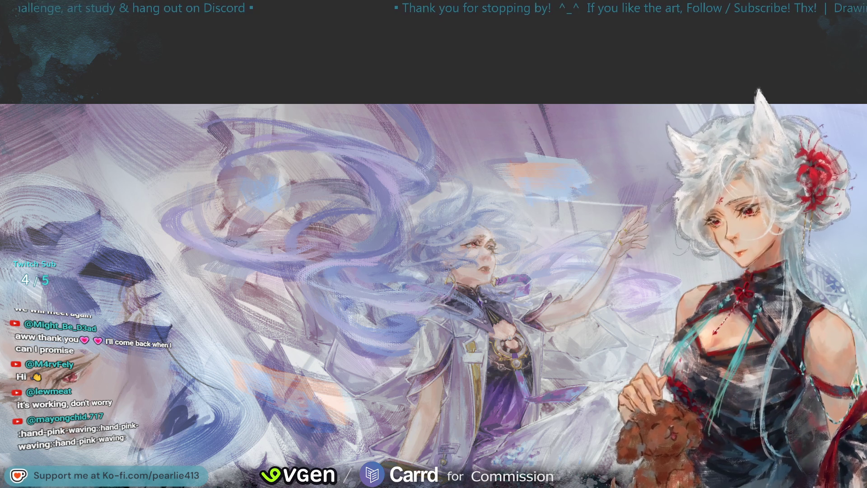
- Reframe to show the whole wide painting with the pale face, then mirror it left-to-right
drag(234, 247, 303, 384)
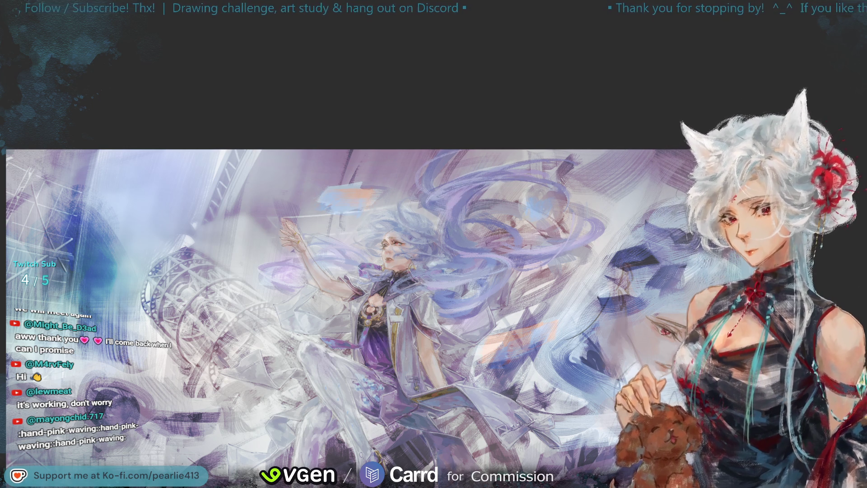
key(m)
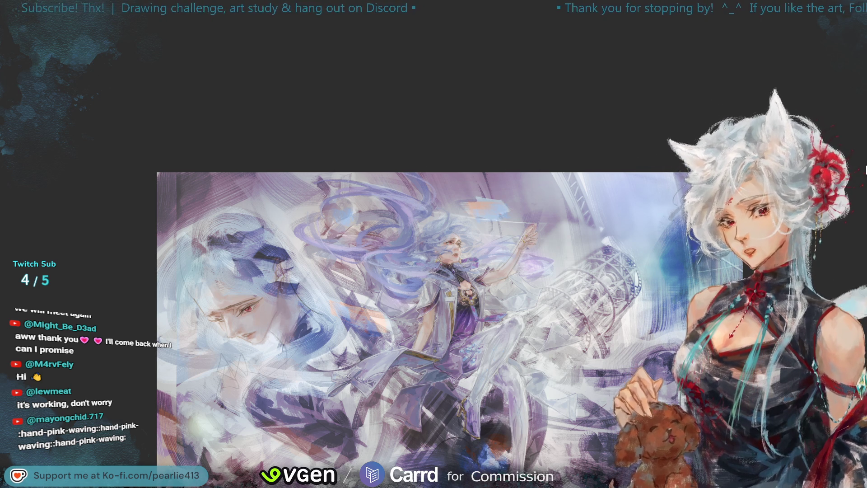
key(m)
key(ctrl+plus)
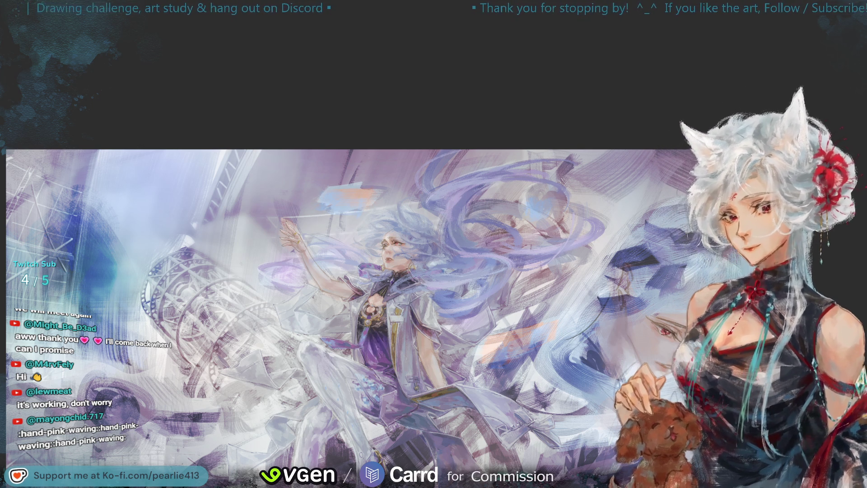
key(h)
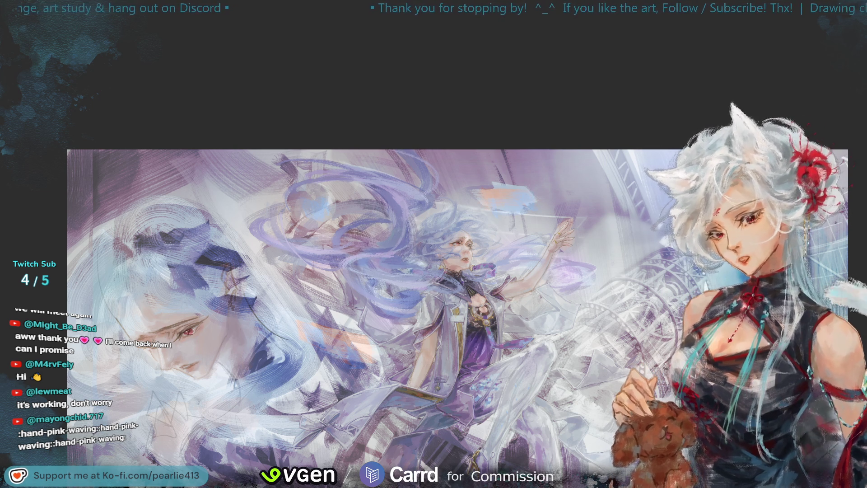
key(m)
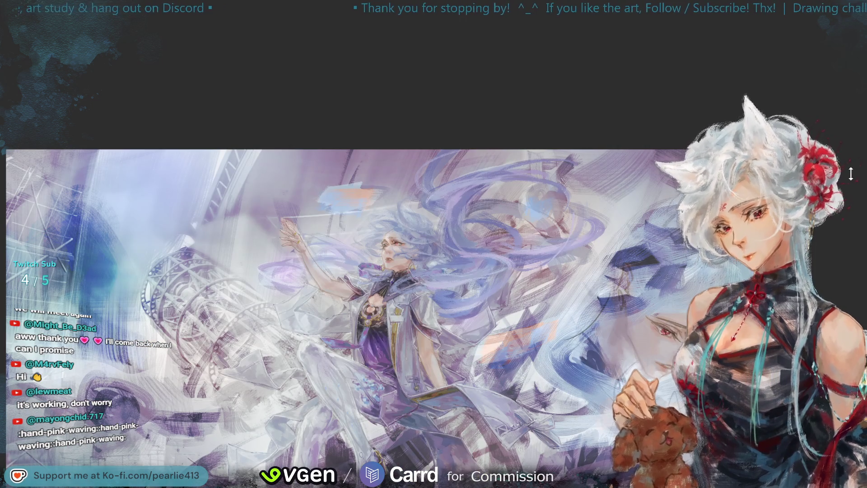
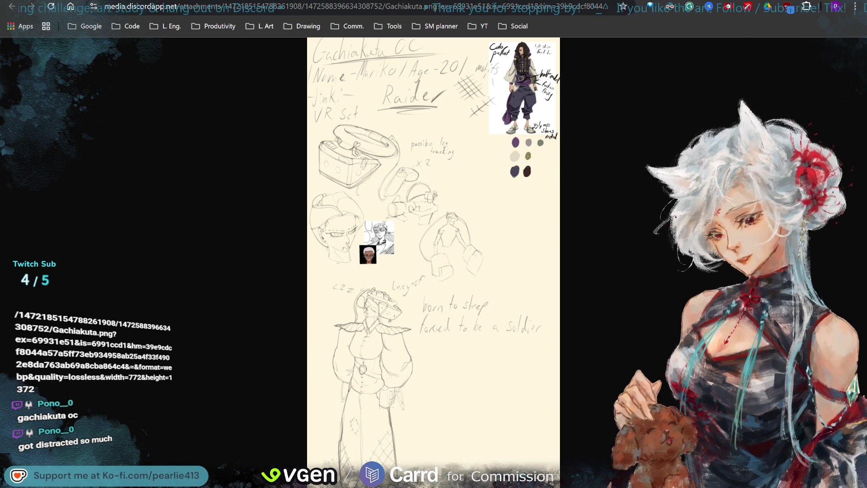
- Enlarge the Gachiakuta OC sketch sheet to full size to inspect its header, palette and gear sketches
click(416, 258)
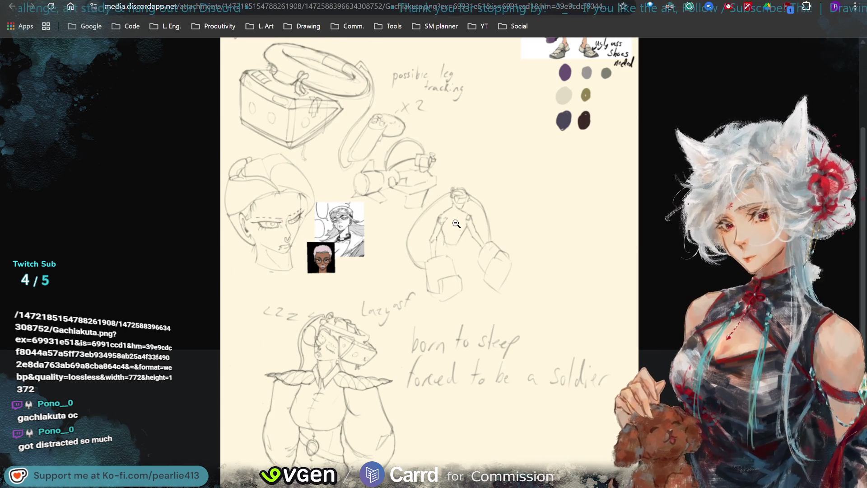
scroll(456, 224, up, 1)
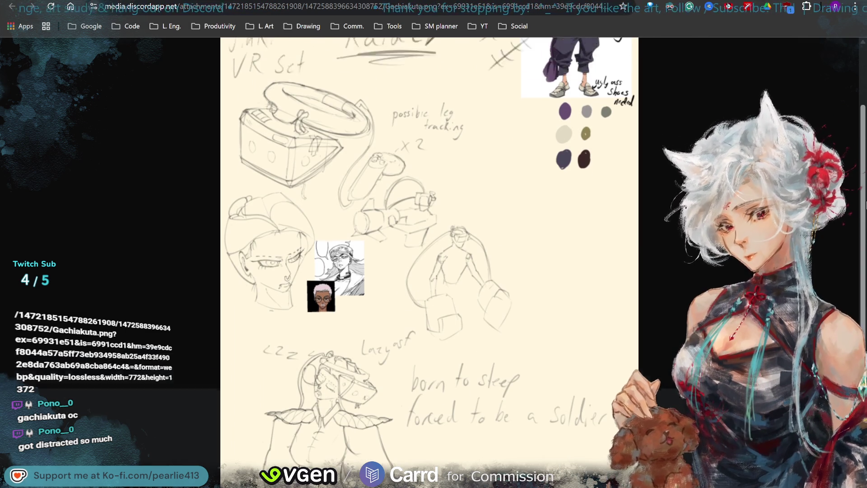
drag(864, 206, 861, 144)
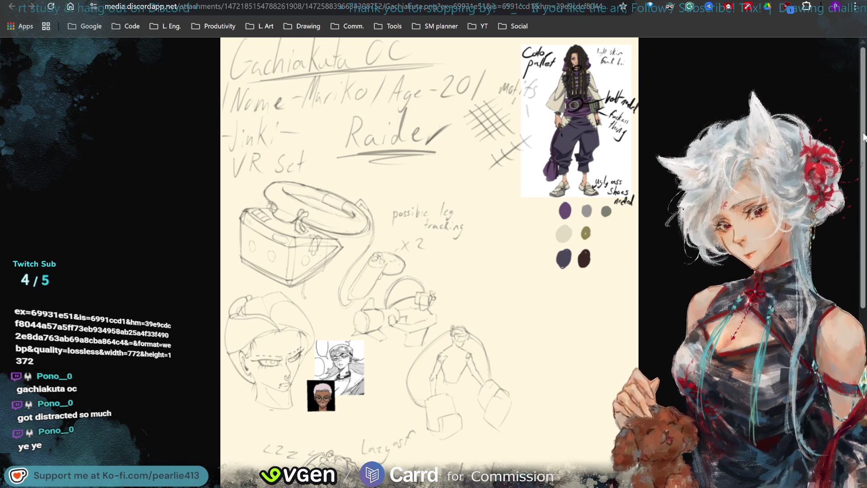
drag(864, 138, 859, 306)
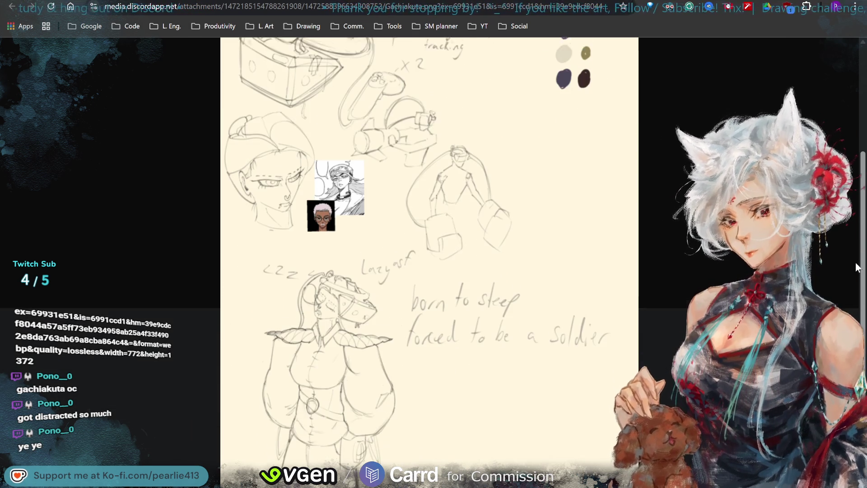
scroll(861, 325, down, 1)
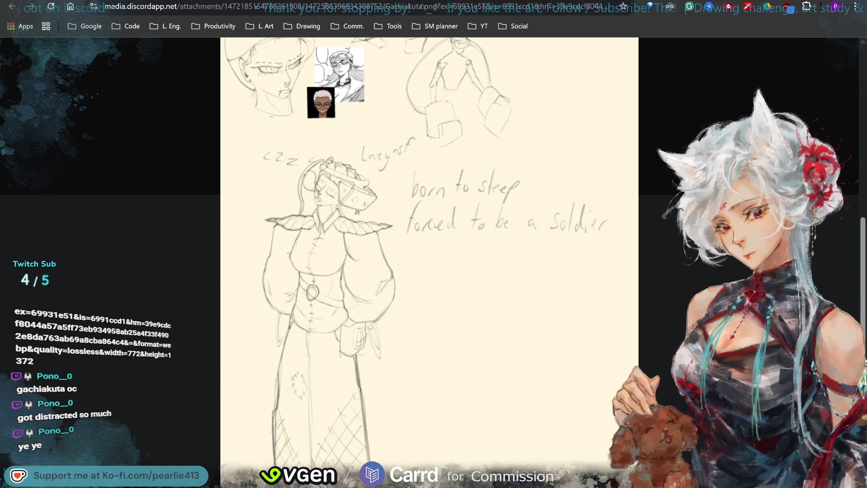
scroll(429, 257, up, 6)
scroll(428, 258, up, 1)
scroll(429, 258, up, 1)
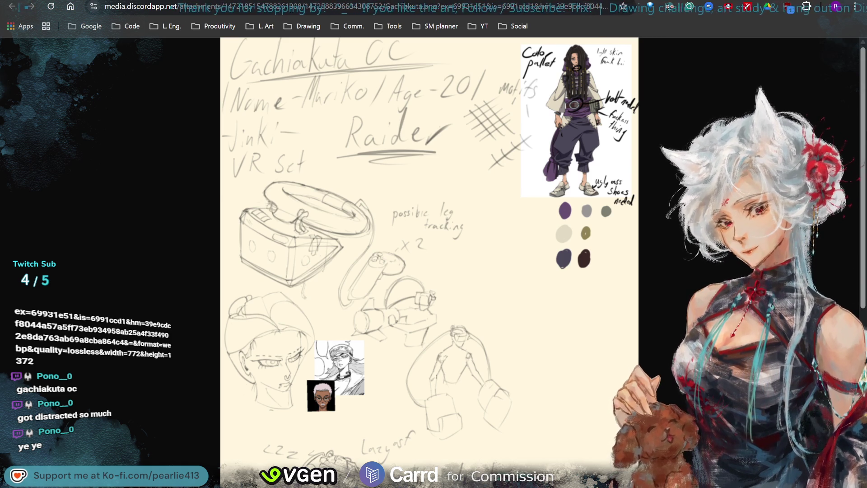
scroll(865, 286, down, 4)
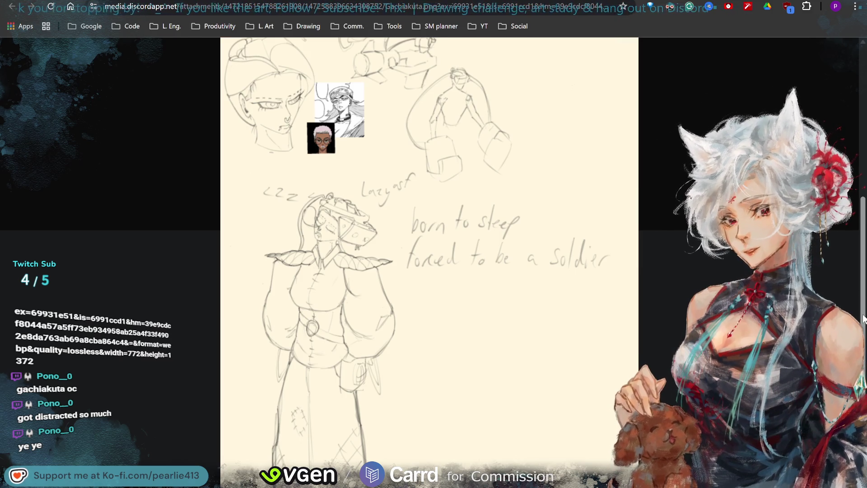
drag(863, 318, 863, 154)
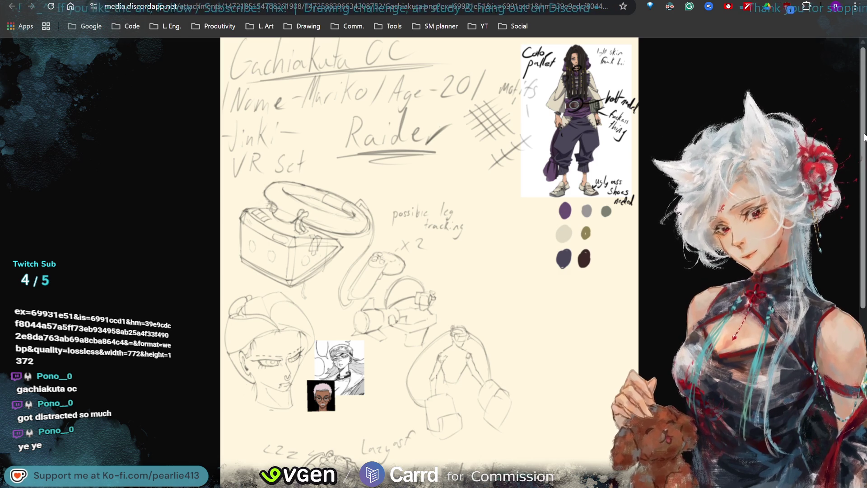
drag(864, 138, 864, 227)
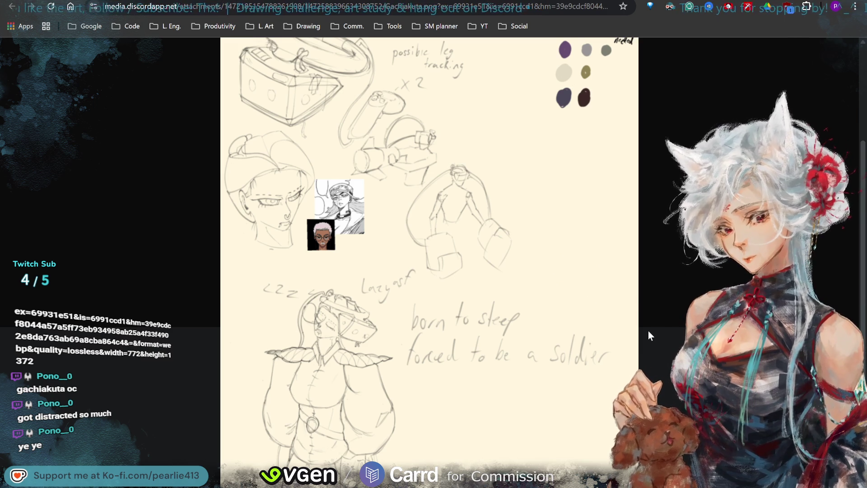
scroll(648, 330, down, 2)
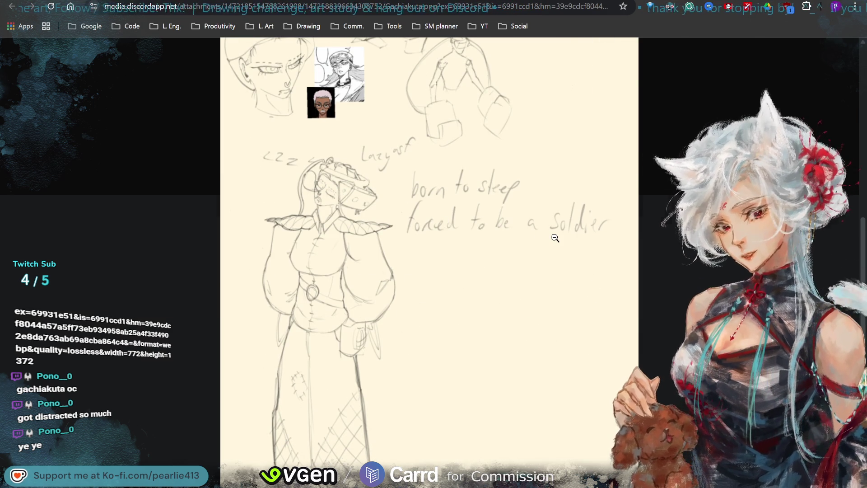
scroll(555, 238, up, 4)
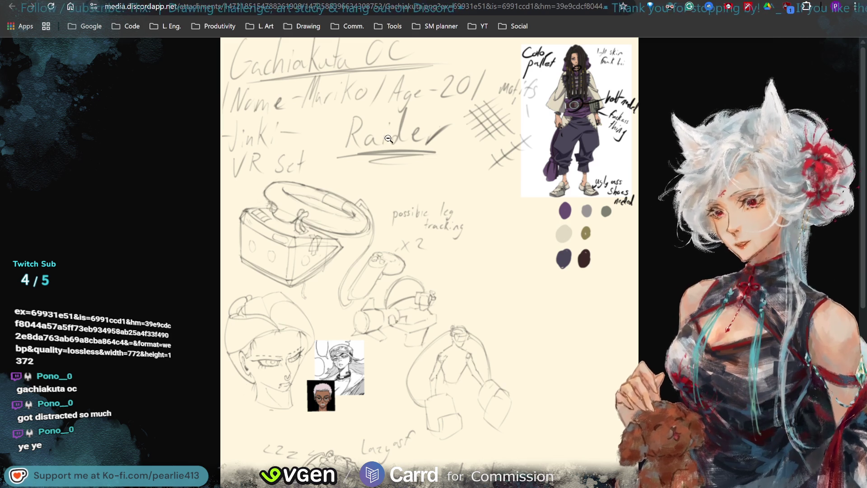
scroll(407, 204, down, 1)
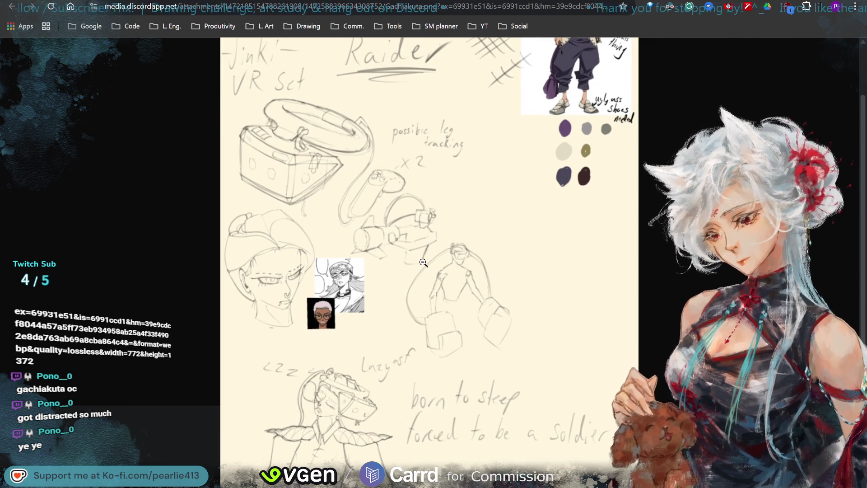
scroll(512, 61, up, 1)
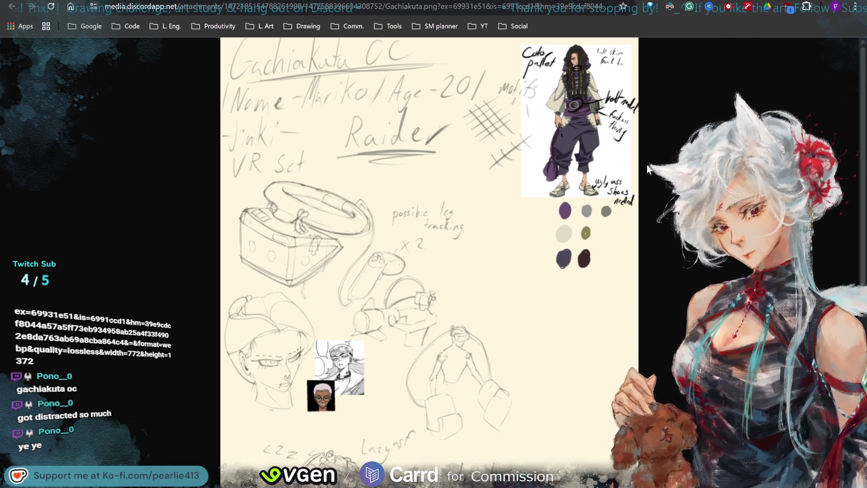
scroll(542, 372, down, 2)
scroll(541, 372, down, 1)
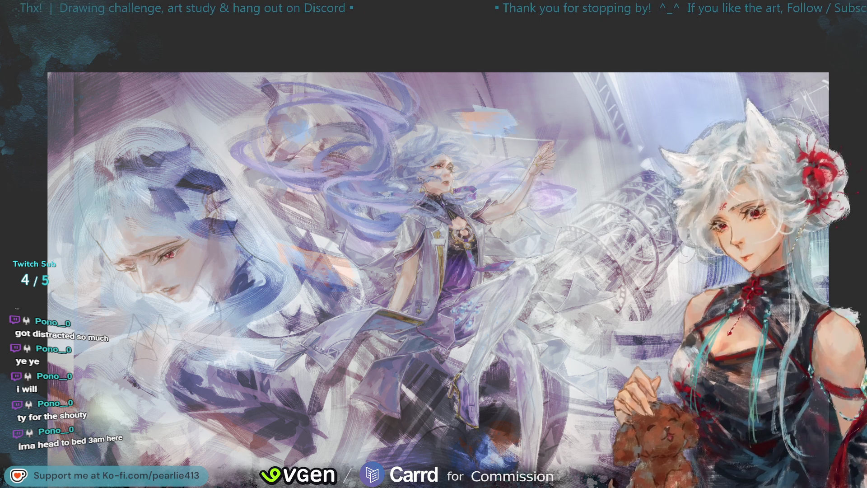
alt+click(386, 214)
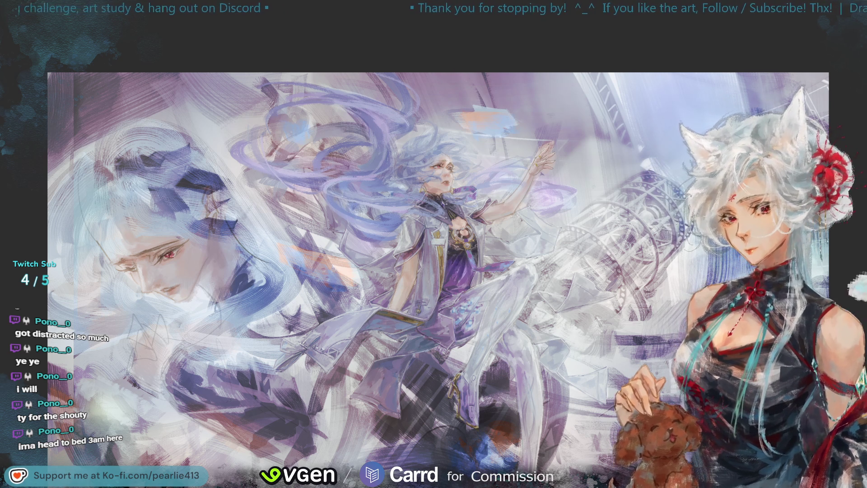
key(ctrl+minus)
key(m)
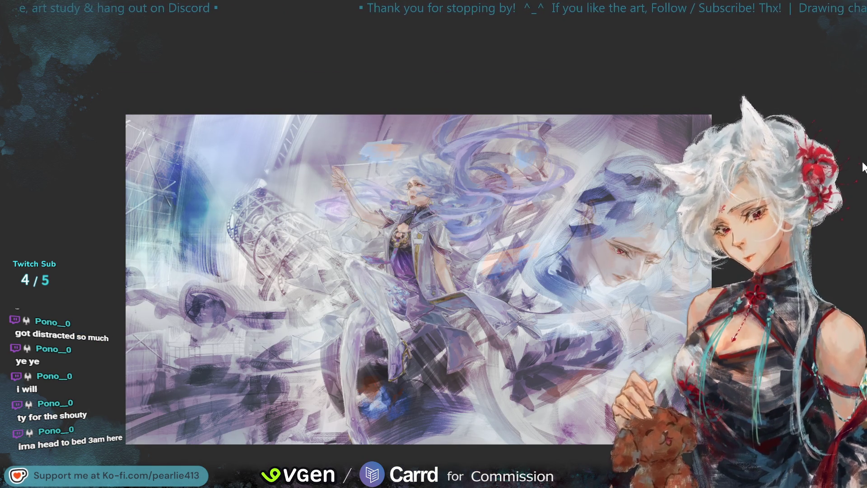
key(m)
key(ctrl+plus)
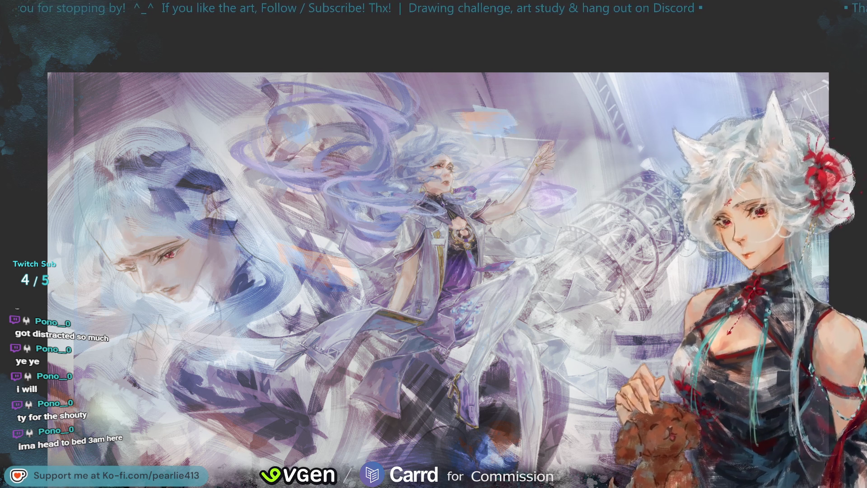
- Mirror and un-mirror the artwork at full and reduced zoom to check its composition
key(m)
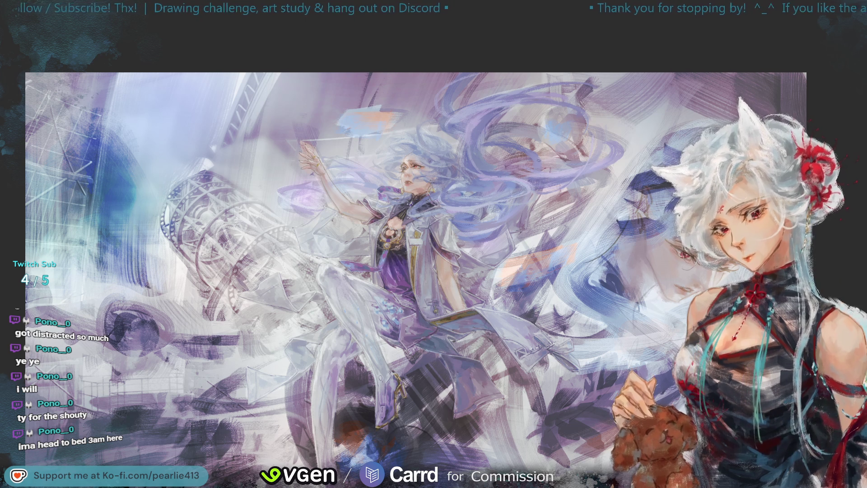
key(h)
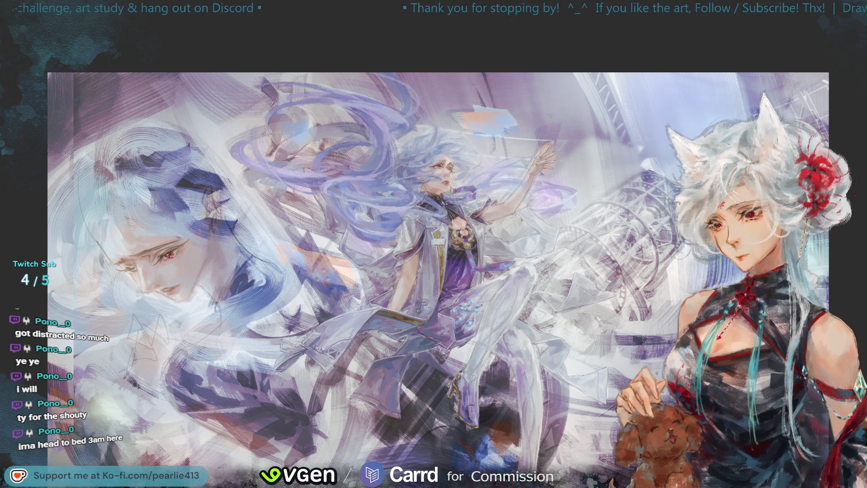
key(ctrl+minus)
key(h)
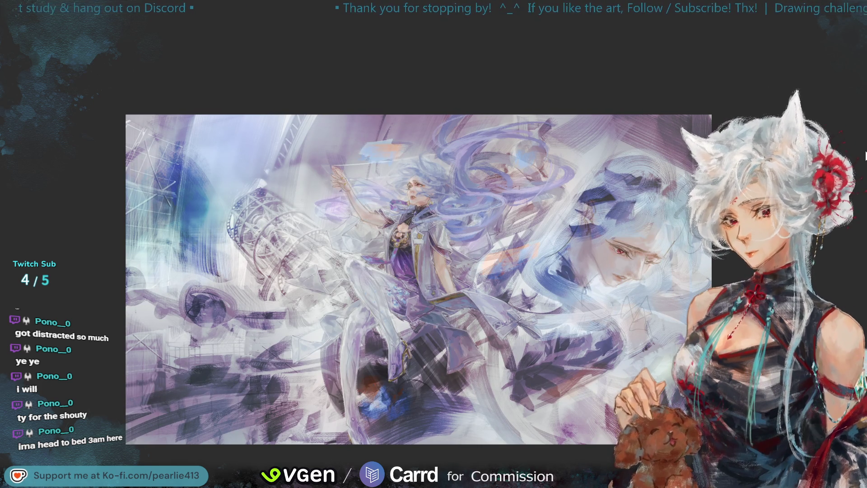
key(m)
- Bring the artwork back to screen size and flip it horizontally again for comparison
key(ctrl+plus)
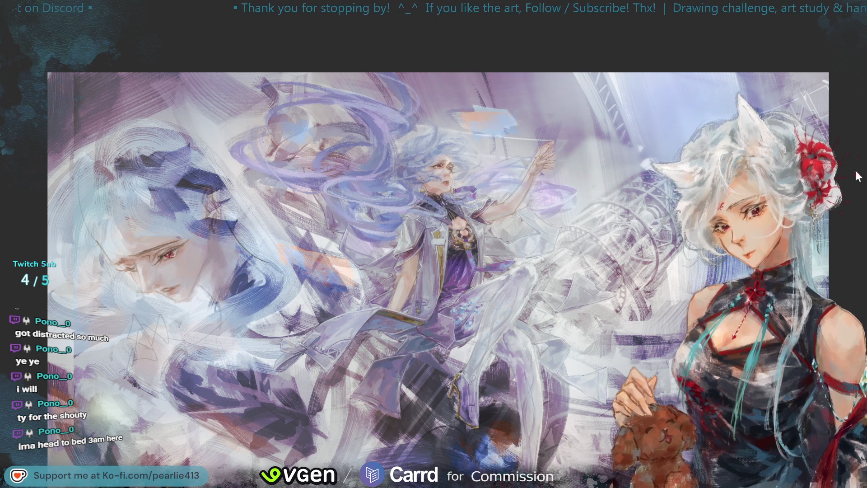
key(m)
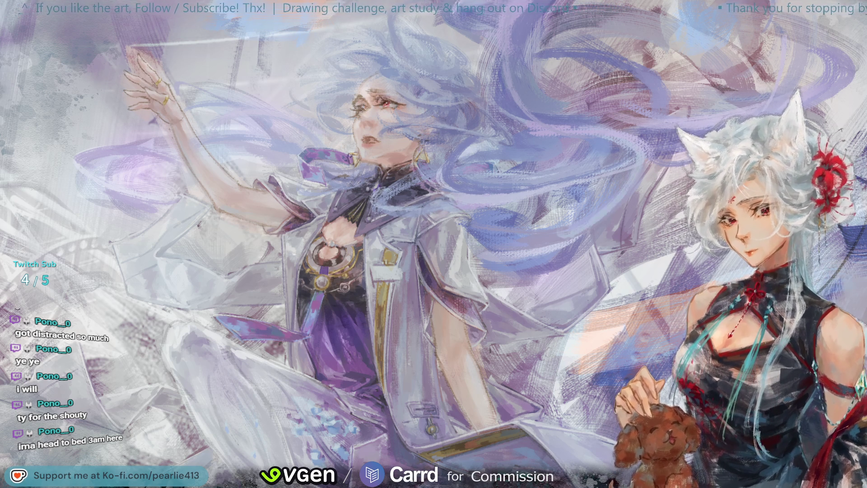
key(h)
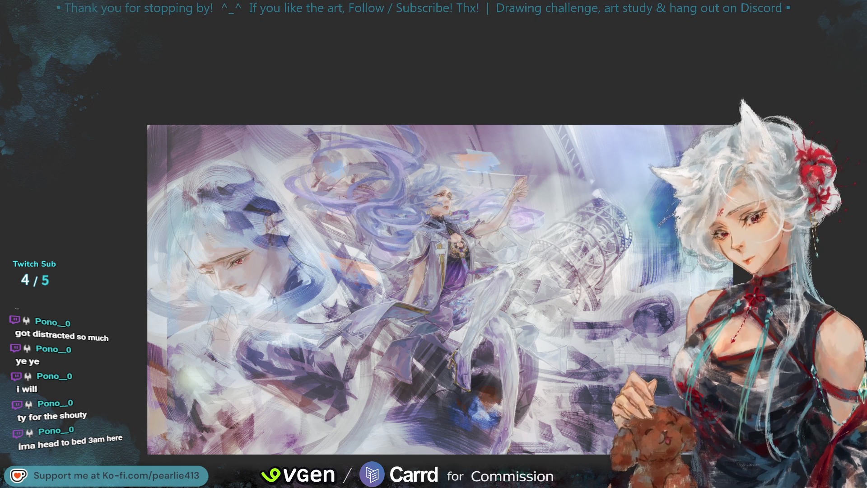
key(ctrl+plus)
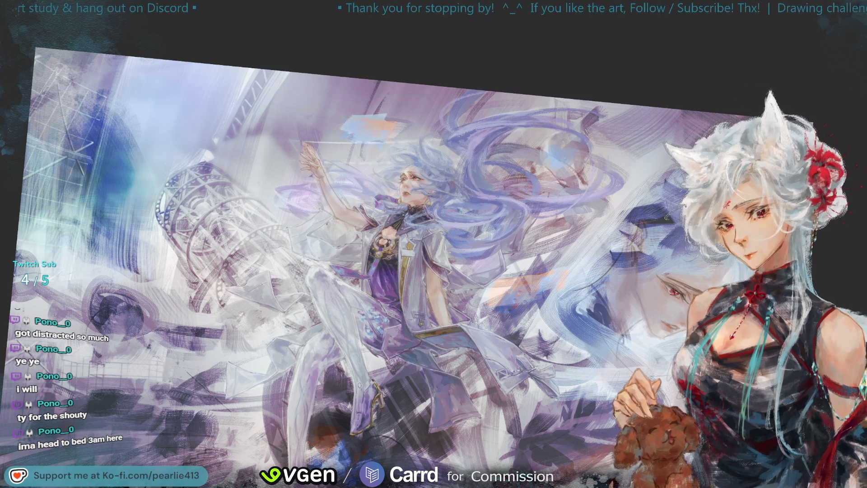
- Flip the illustration back horizontally so its figures' placement is reversed
key(m)
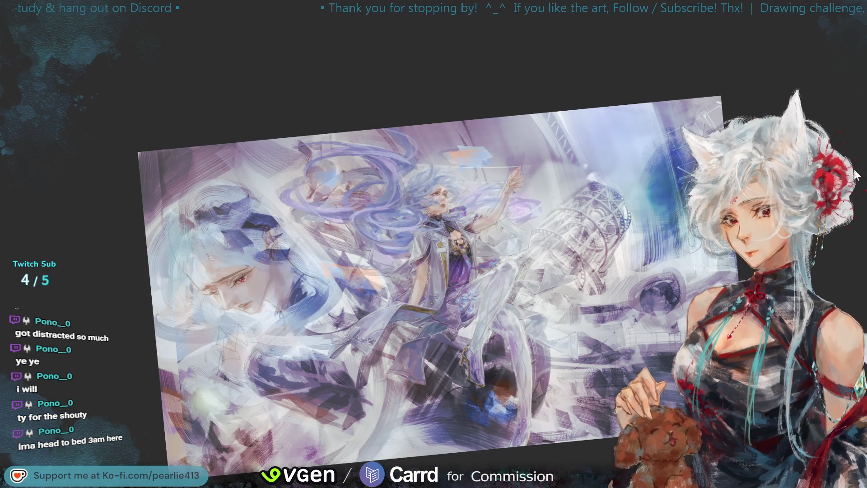
- Zoom in so the mirrored illustration spans nearly the full screen width
key(ctrl+plus)
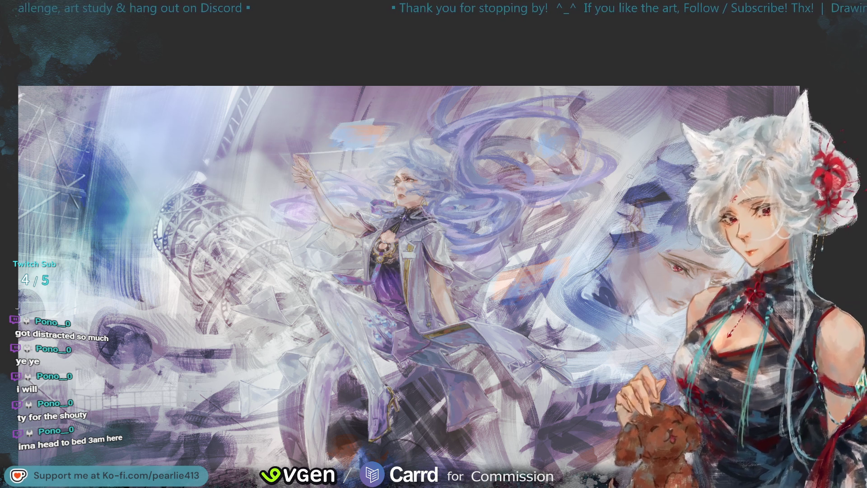
- Toggle the horizontal flip while zooming in and fitting the whole artwork on screen
key(h)
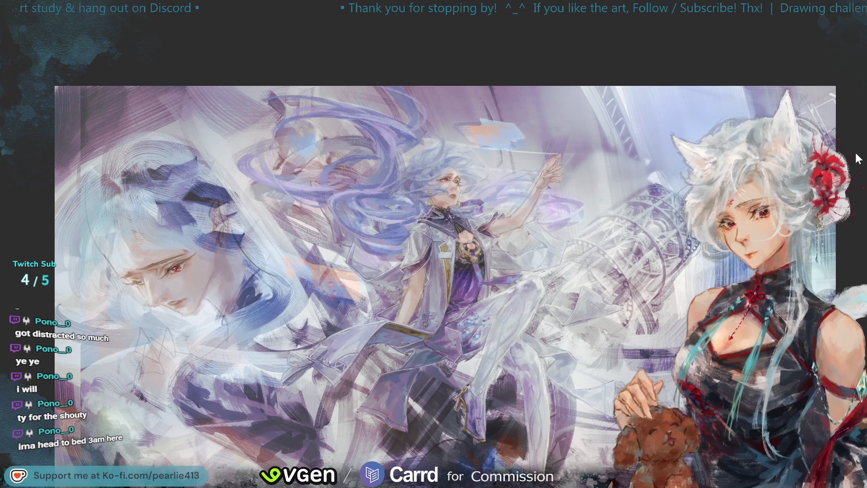
key(ctrl+plus)
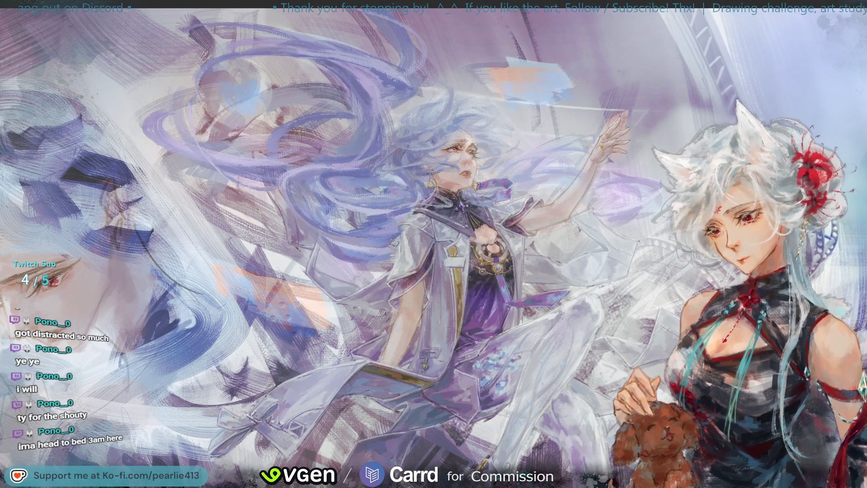
key(ctrl+0)
key(h)
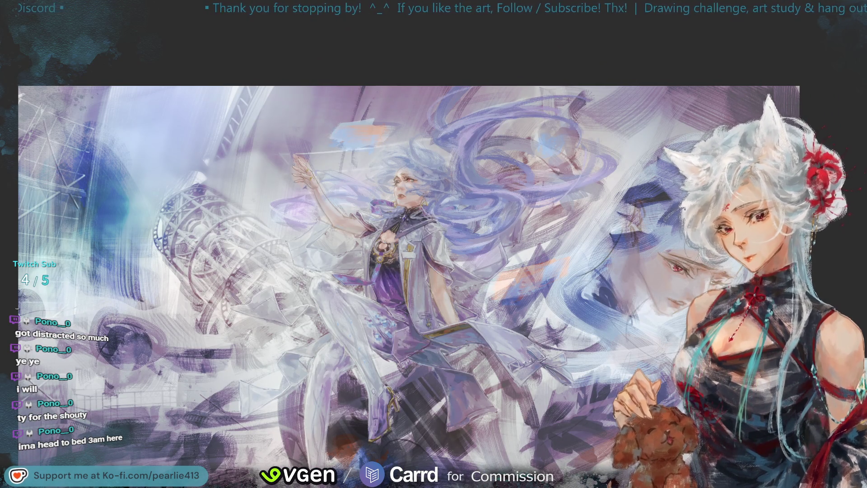
- Zoom in, back out slightly, and mirror the illustration to leave it unflipped with the large face on the left
key(ctrl+plus)
scroll(847, 39, up, 3)
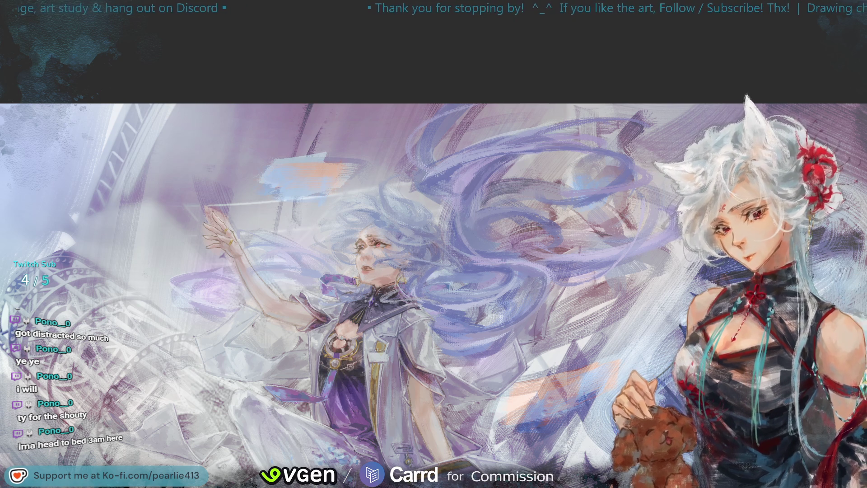
key(minus)
key(m)
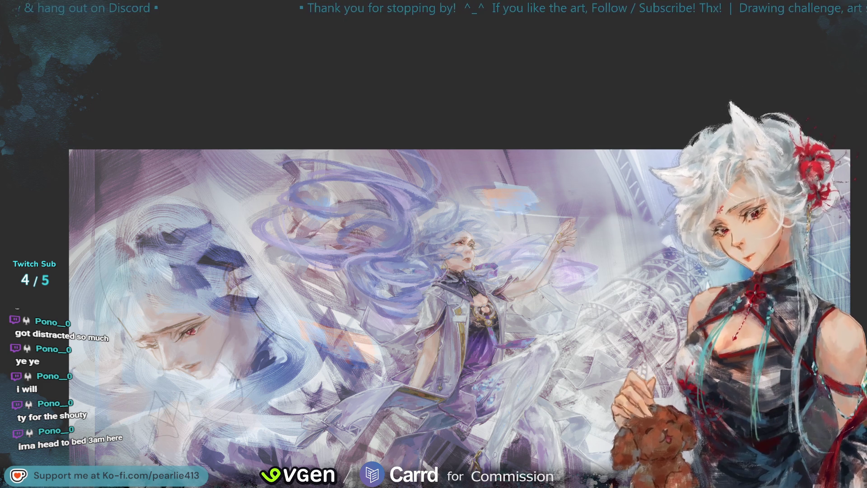
- Flip the illustration back and forth and straighten the tilted canvas to upright
key(m)
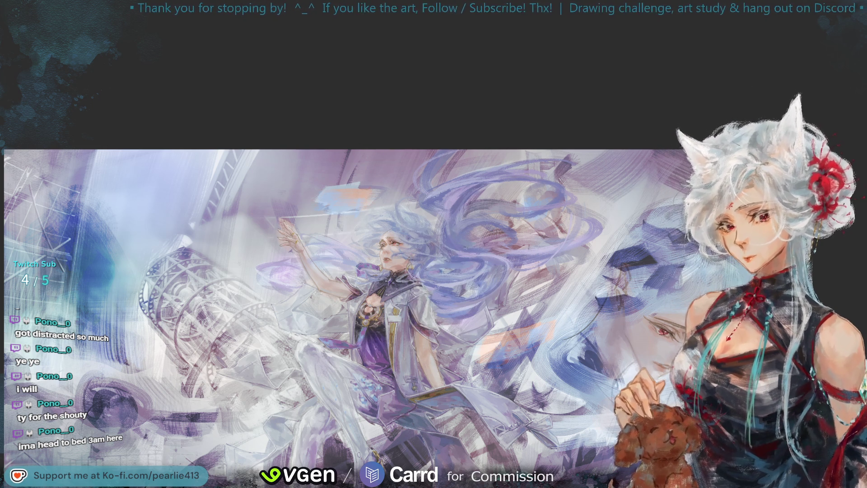
key(h)
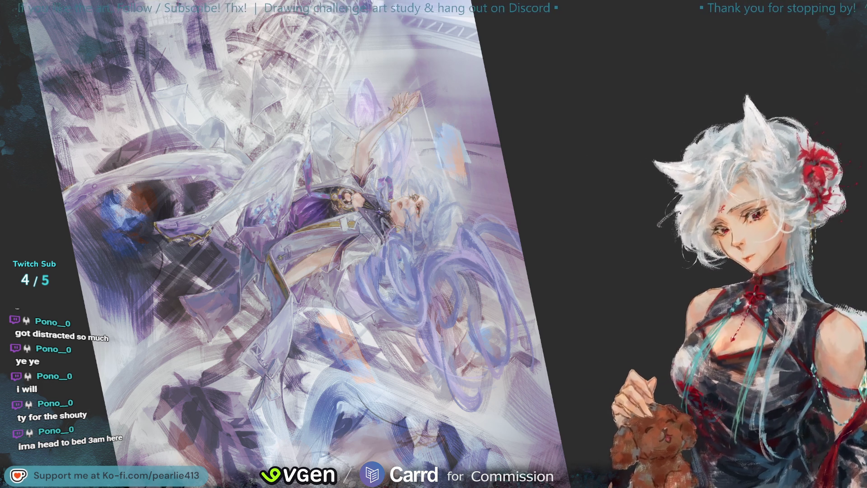
key(5)
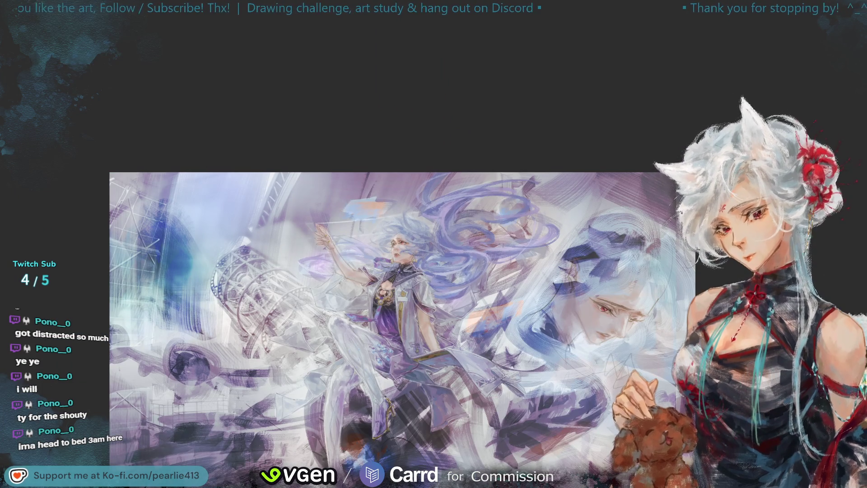
- Mirror the upright artwork, zoom in to fill the screen, and flip it once more
key(m)
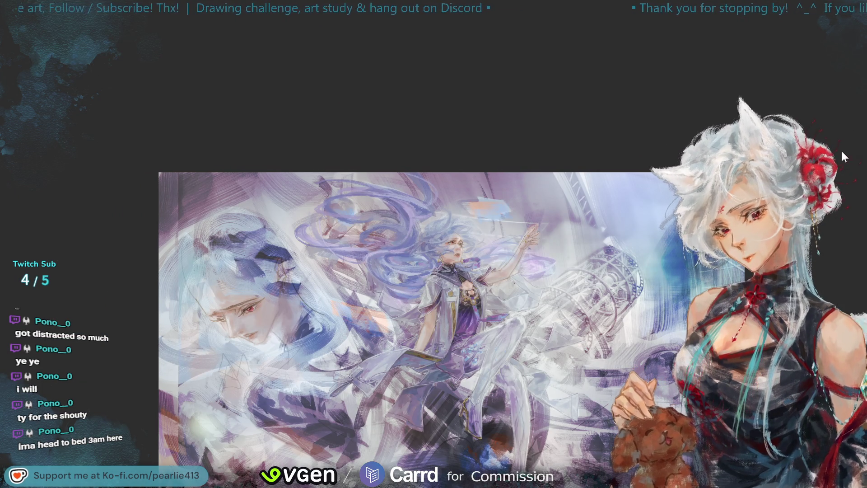
key(ctrl+plus)
key(ctrl+plus)
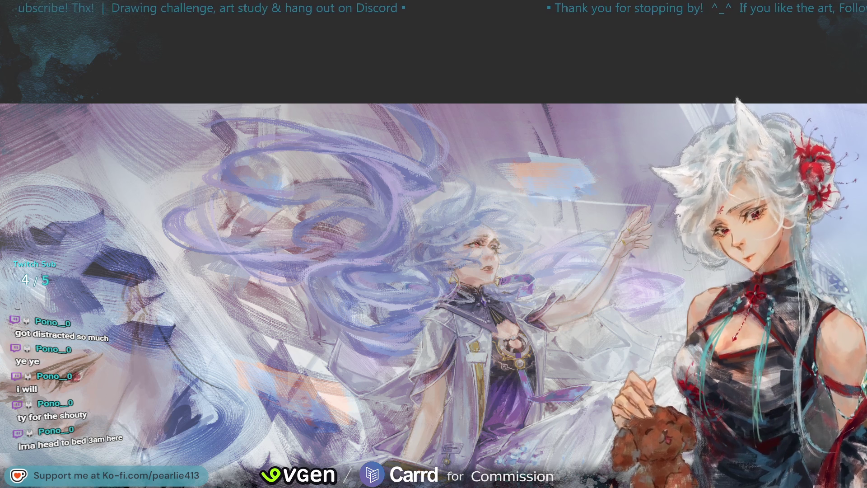
key(m)
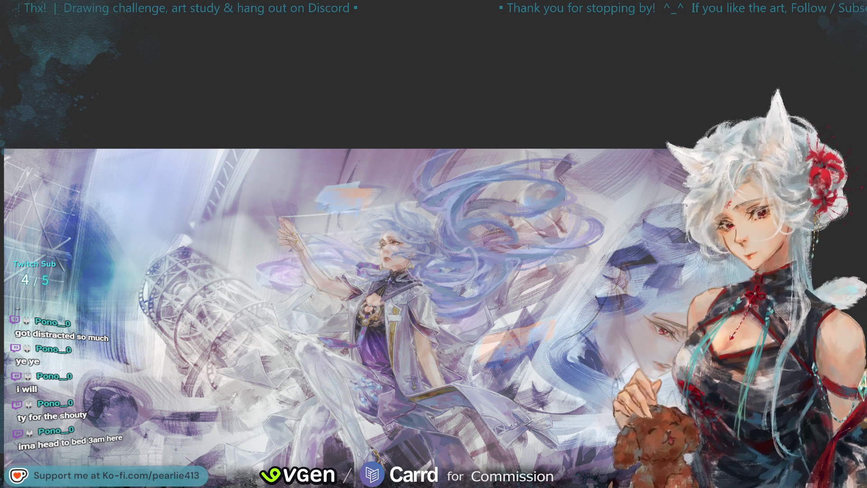
- Reset the zoom, un-mirror the painting and sample a colour from it with the eyedropper
key(ctrl+0)
key(h)
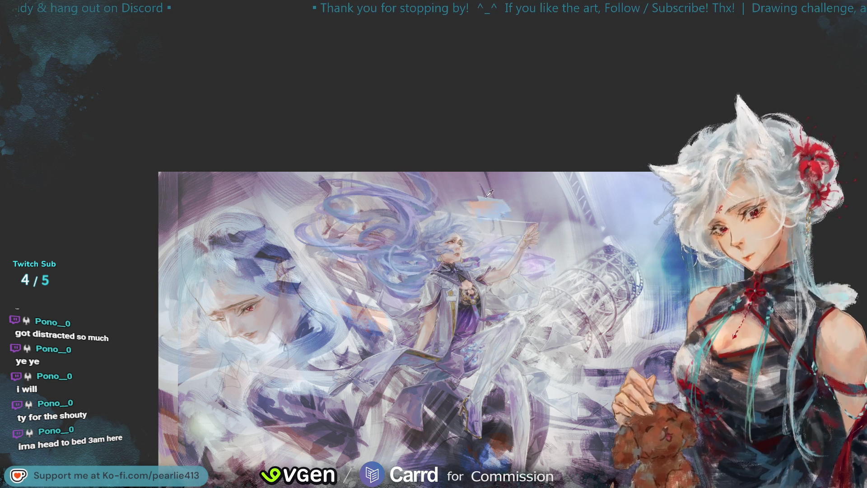
alt+click(485, 231)
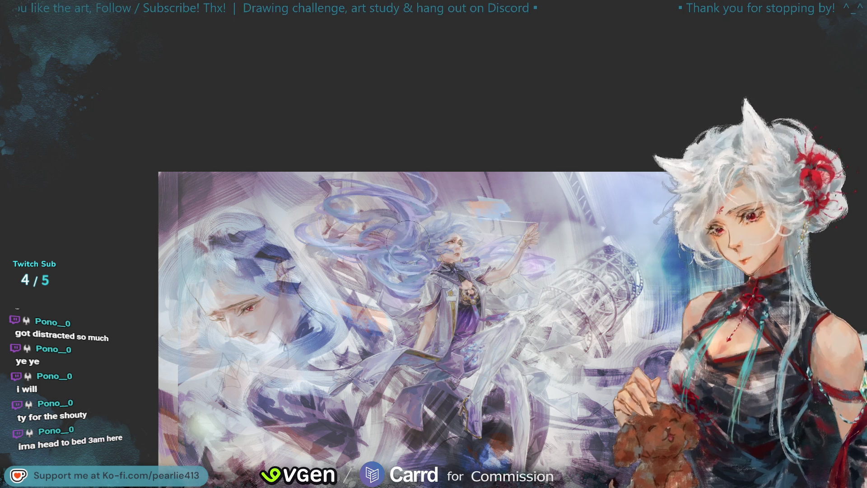
- Flip the view again and shrink the artwork to a whole view in a dark surround
key(h)
key(ctrl+0)
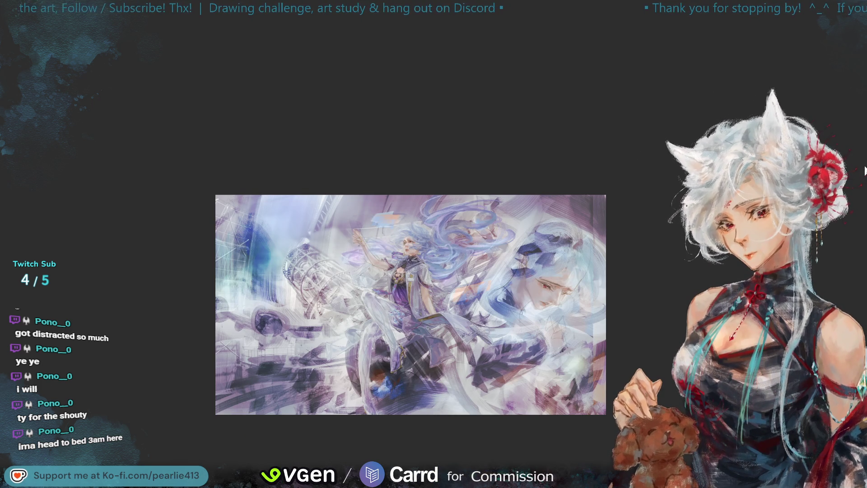
- Zoom in, then zoom out and mirror the illustration to a small centred whole view
key(ctrl+plus)
key(ctrl+plus)
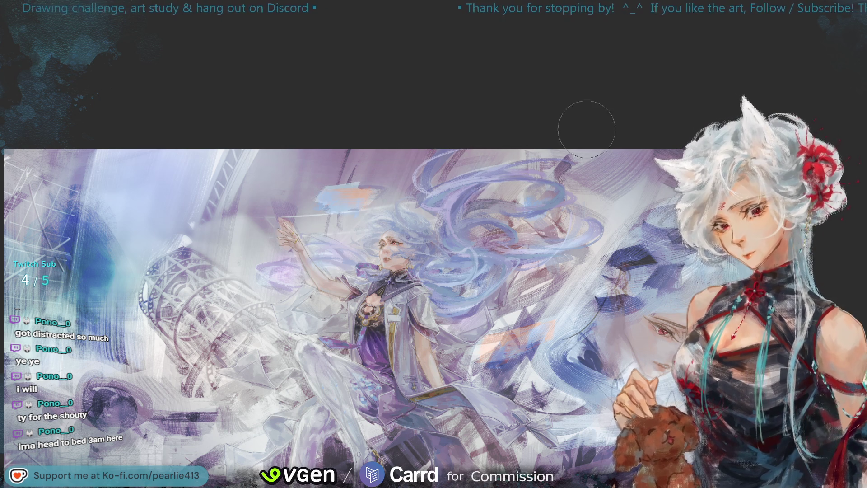
key(m)
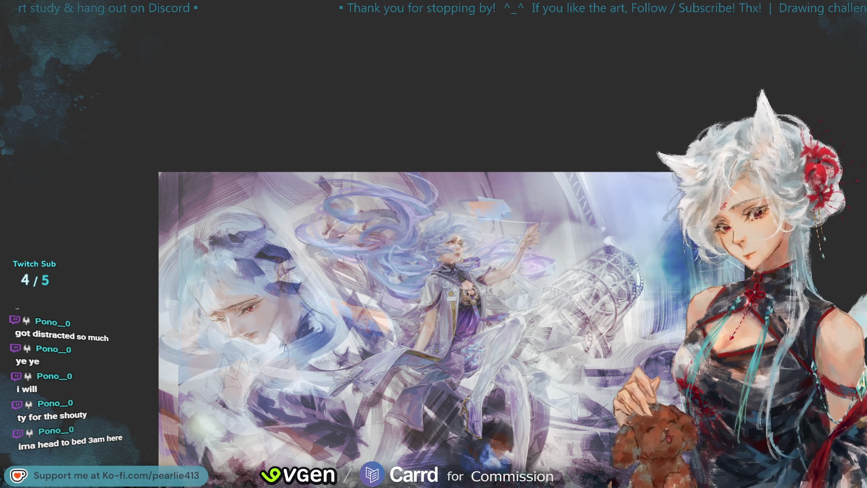
key(ctrl+minus)
key(m)
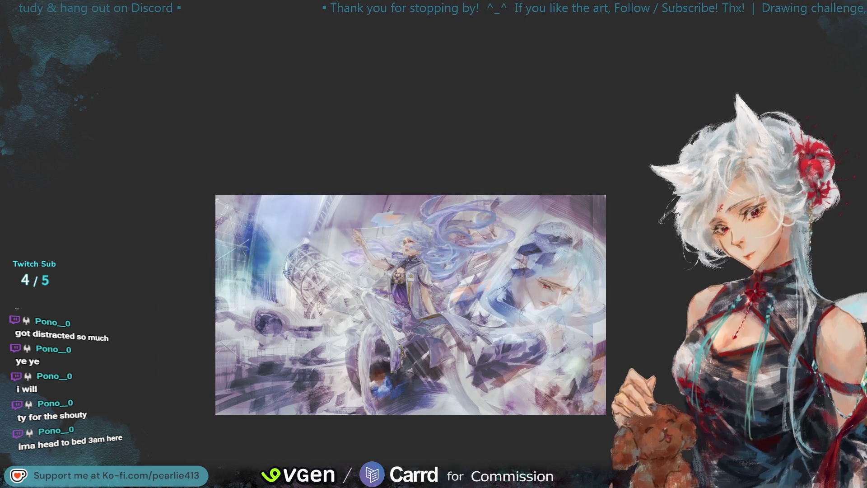